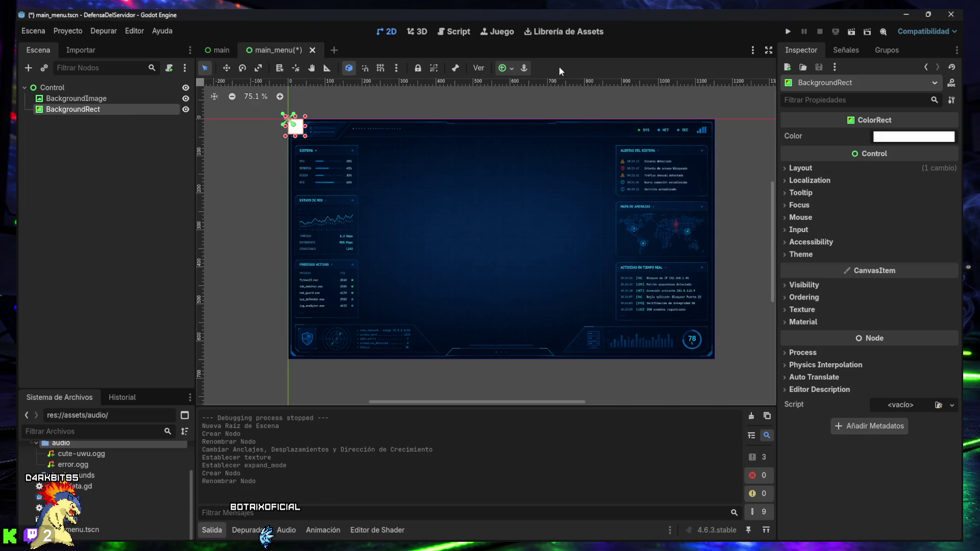
Apply the Full Rect anchor preset to BackgroundRect so it fills the whole canvas.
left_click(504, 69)
left_click(581, 159)
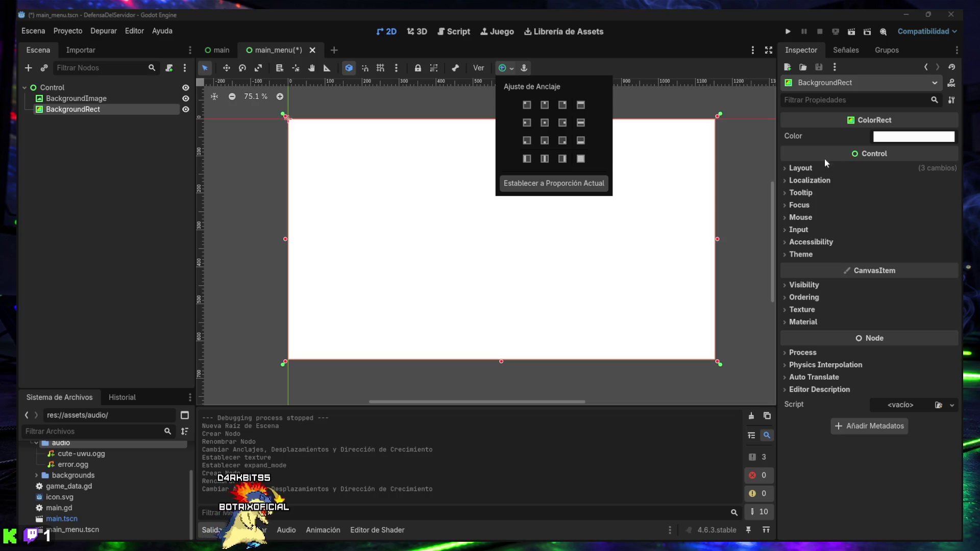
left_click(893, 142)
left_click(894, 138)
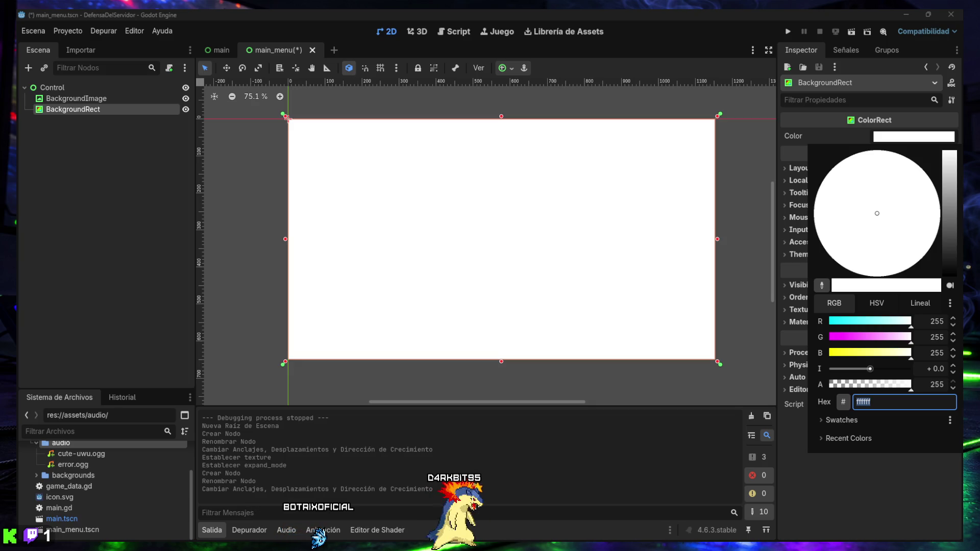
Drop BackgroundRect's alpha to nearly transparent, then hide the Output panel and enlarge the FileSystem dock.
left_click_drag(881, 386, 862, 386)
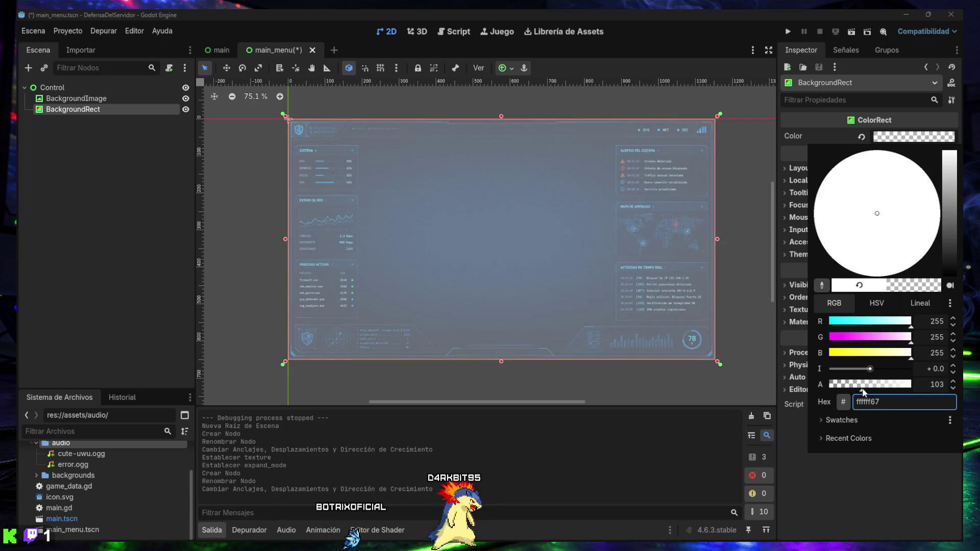
left_click_drag(862, 388, 857, 389)
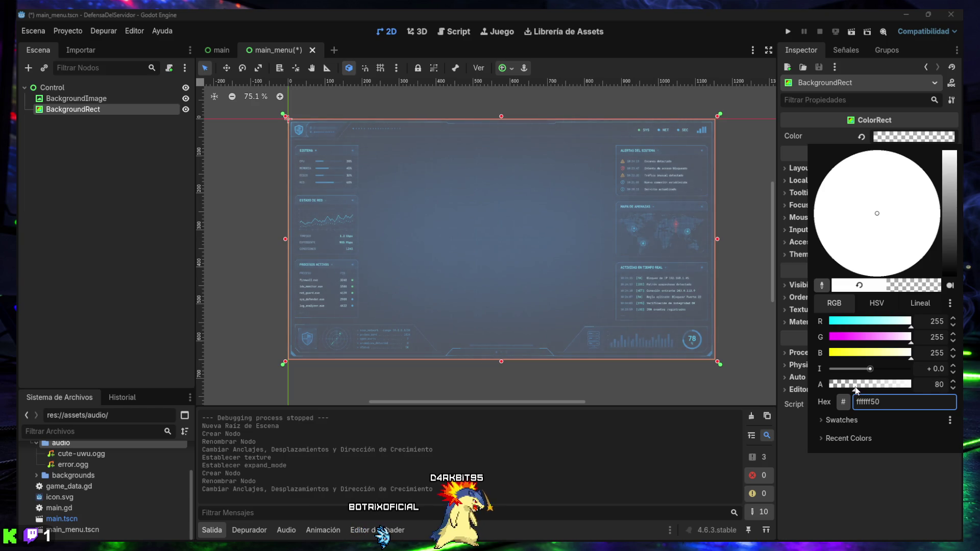
mouse_move(855, 389)
left_mouse_down()
mouse_move(813, 388)
mouse_move(842, 387)
left_mouse_up()
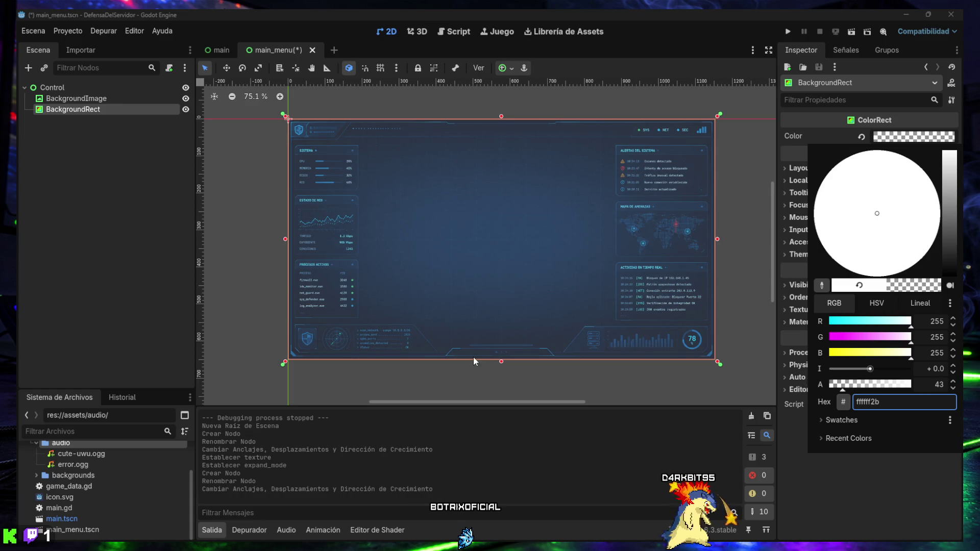
left_click(115, 188)
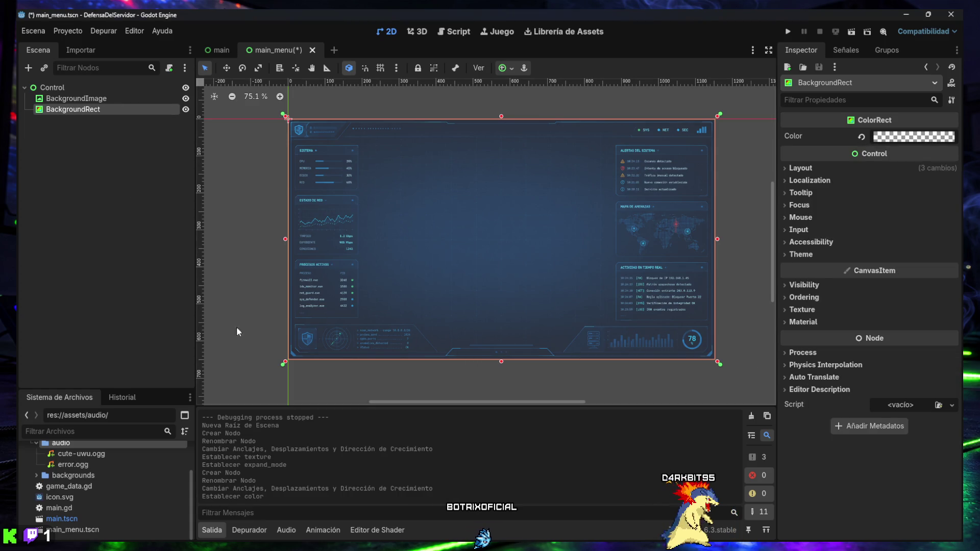
left_click(212, 531)
mouse_move(114, 389)
left_mouse_down()
mouse_move(131, 332)
mouse_move(134, 348)
left_mouse_up()
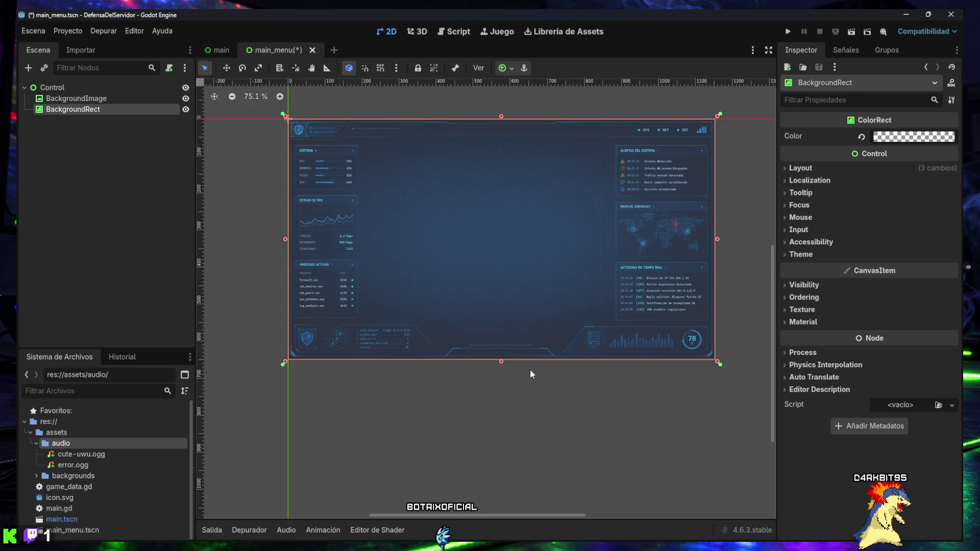
Add a Panel child under the root Control and rename it MenuPanel.
left_click(42, 87)
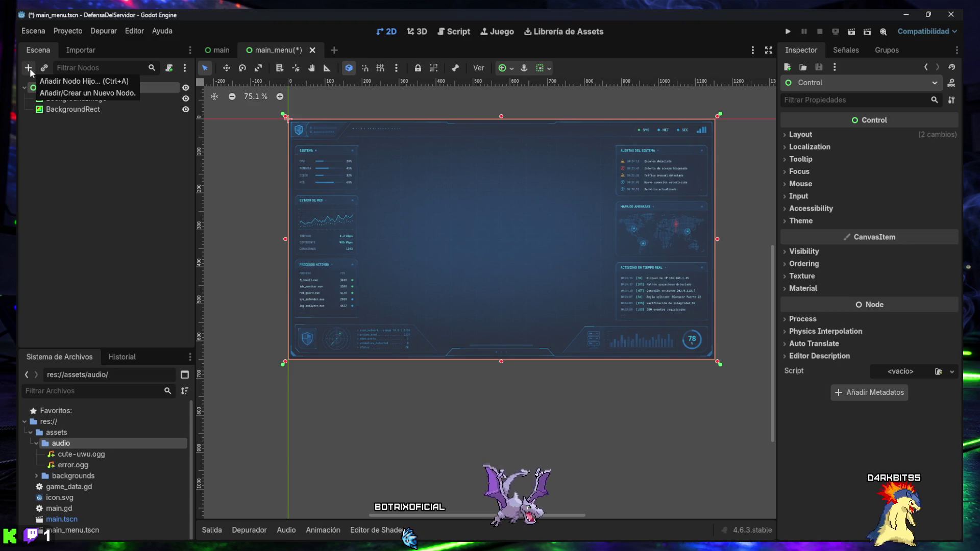
left_click(29, 68)
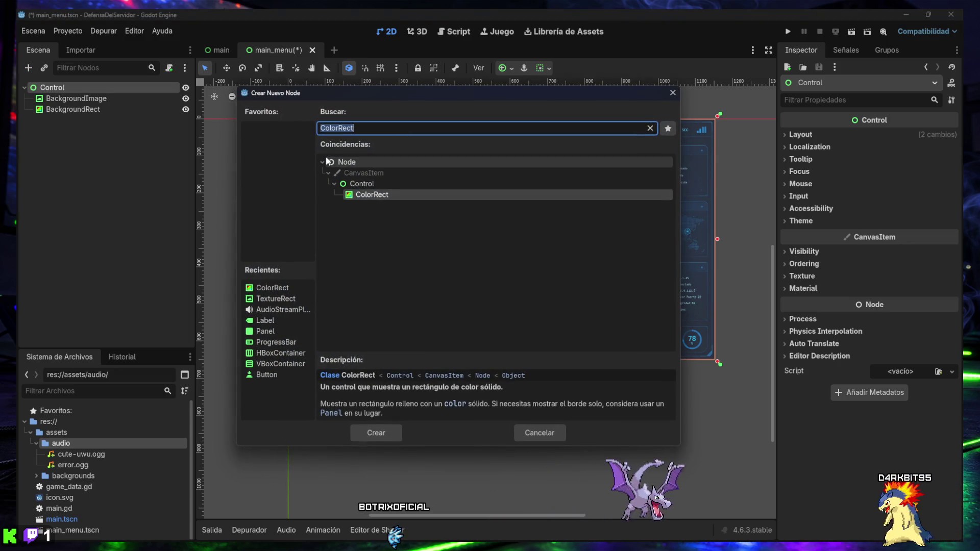
type("Panel")
key("Return")
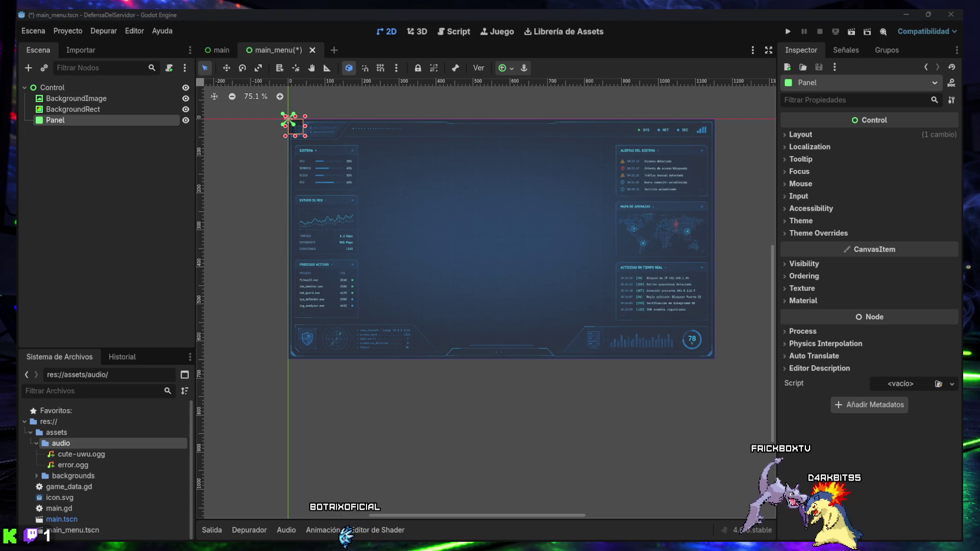
double_click(51, 120)
type("MenuPanel")
key("Return")
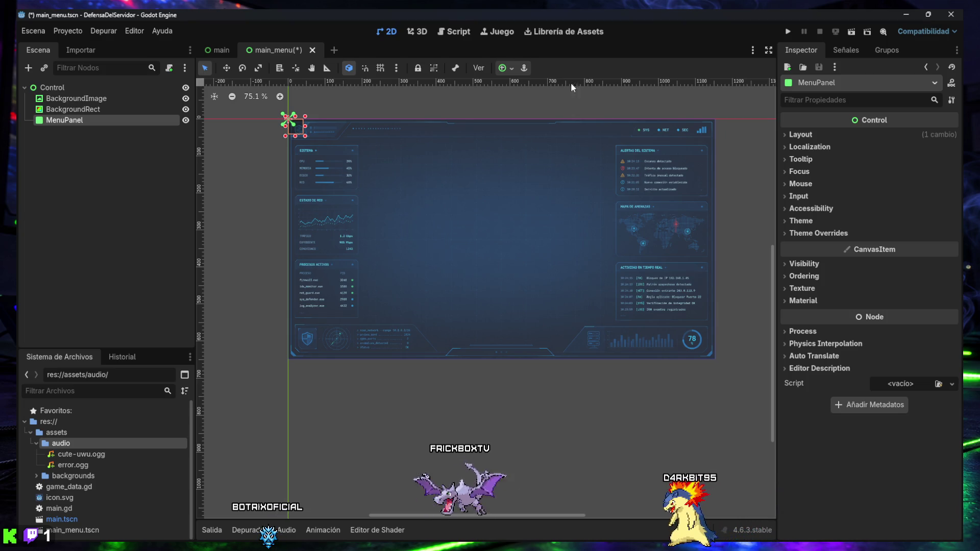
Anchor MenuPanel to the centre of the canvas with the Center preset.
left_click(508, 66)
left_click(540, 123)
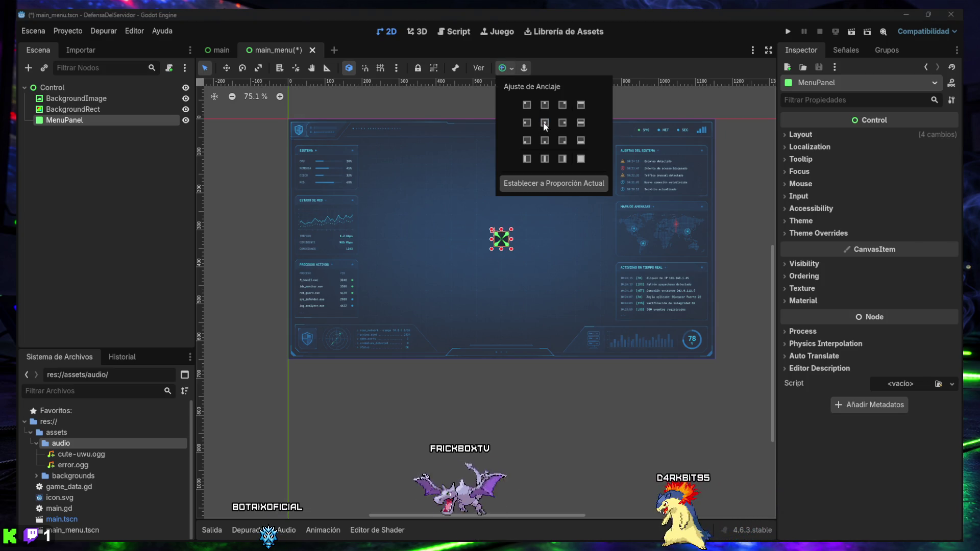
left_click(517, 387)
left_click(118, 199)
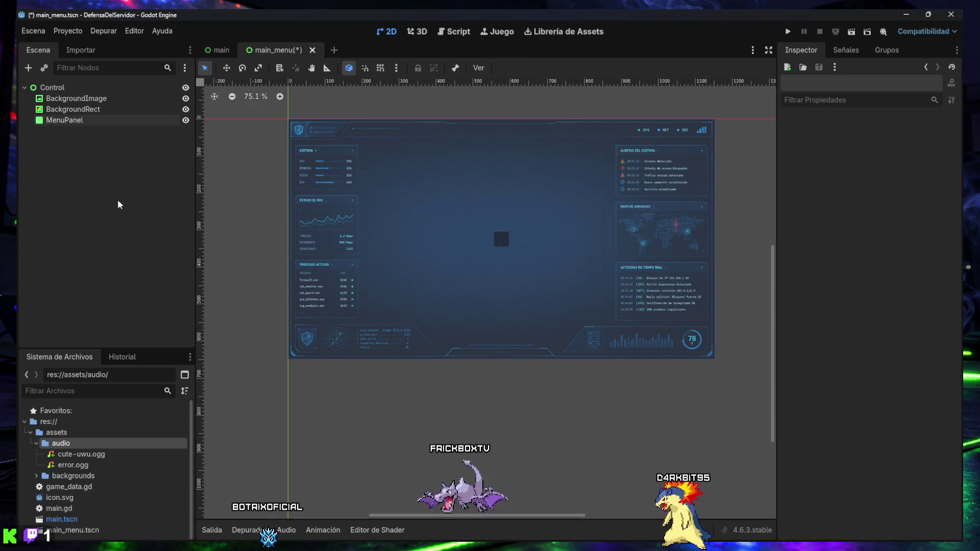
left_click(65, 120)
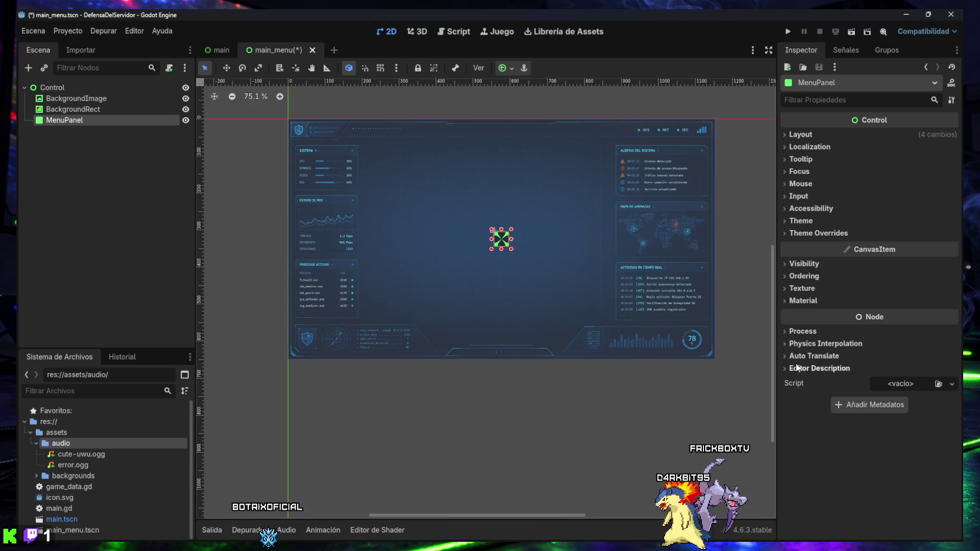
Set MenuPanel's Custom Minimum Size to 520 × 420 px.
left_click(801, 135)
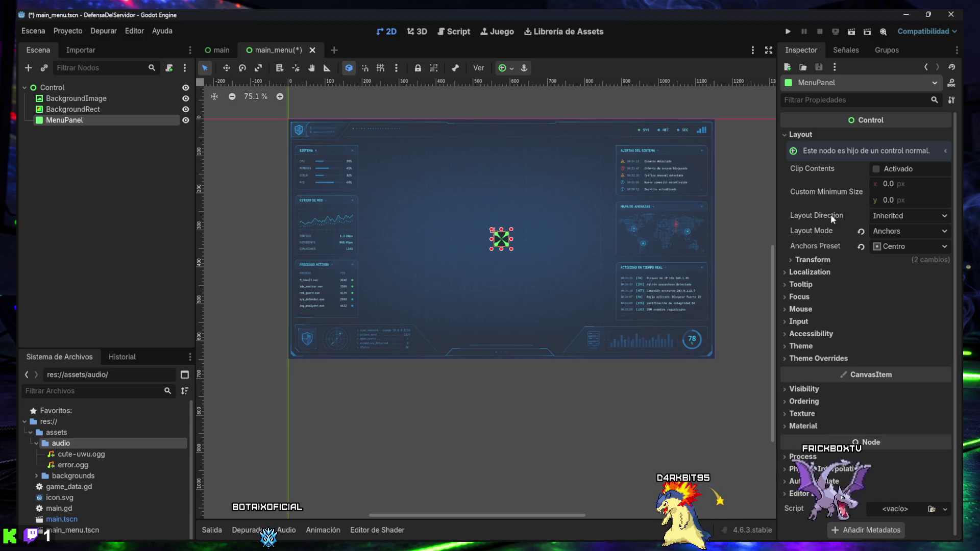
left_click(890, 183)
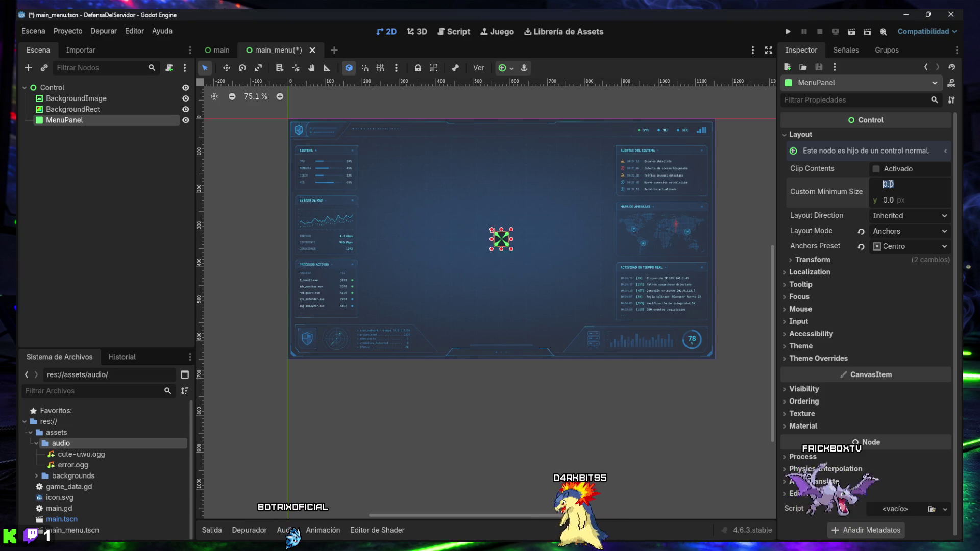
type("520")
key("Return")
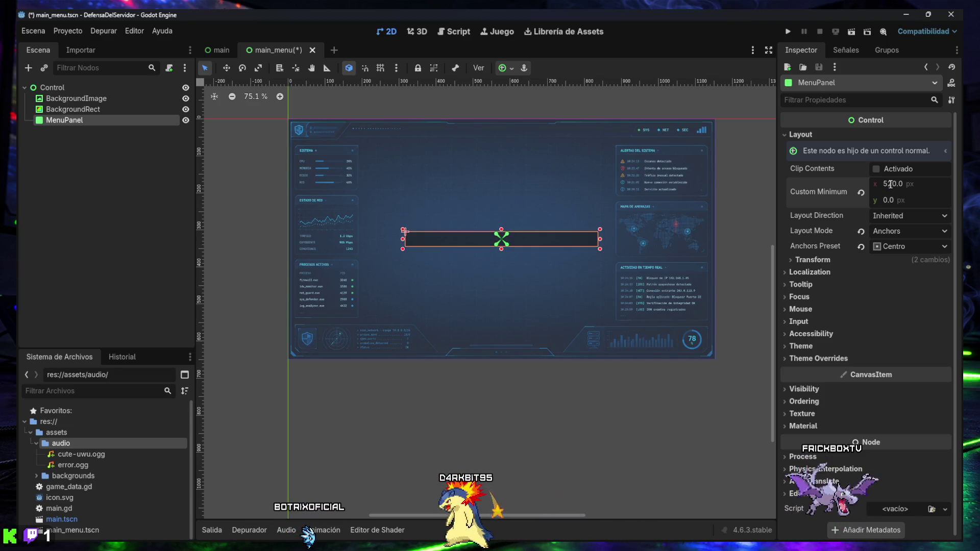
left_click(889, 199)
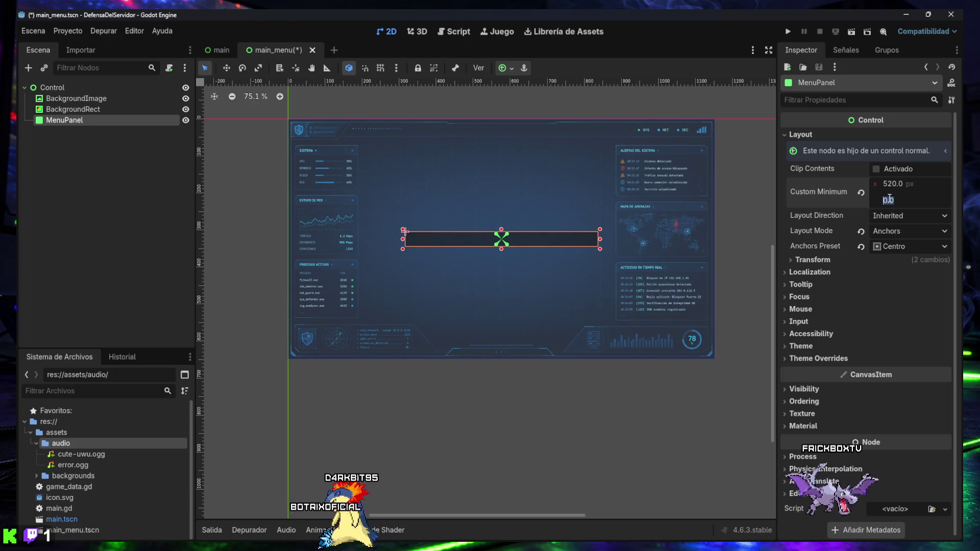
type("420")
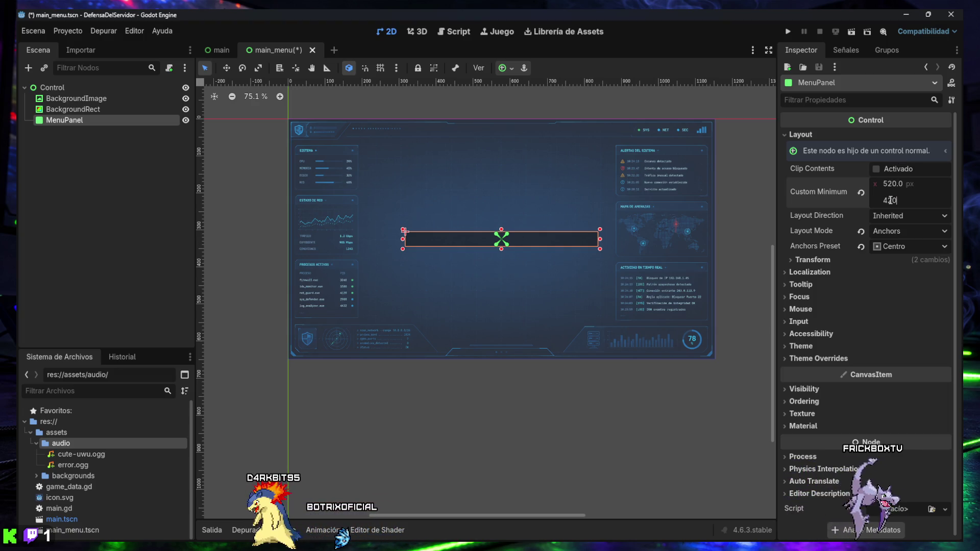
key("Return")
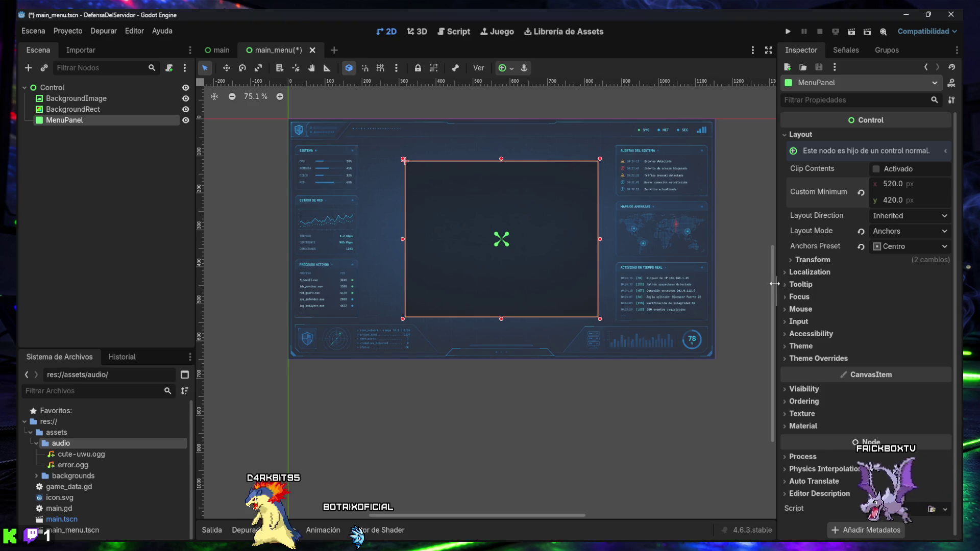
left_click(553, 397)
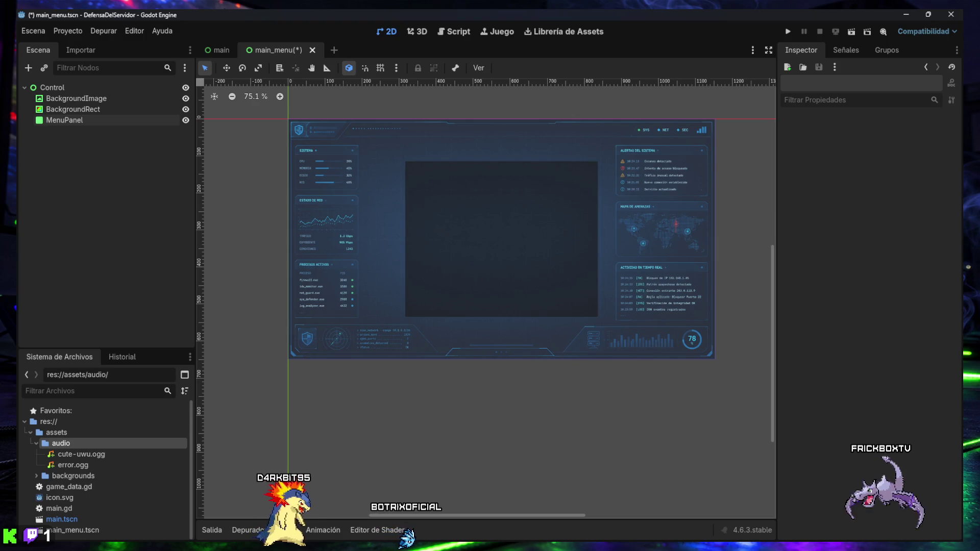
Assign a New StyleBoxFlat to MenuPanel's Panel style under Theme Overrides > Styles.
left_click(72, 121)
left_click(817, 359)
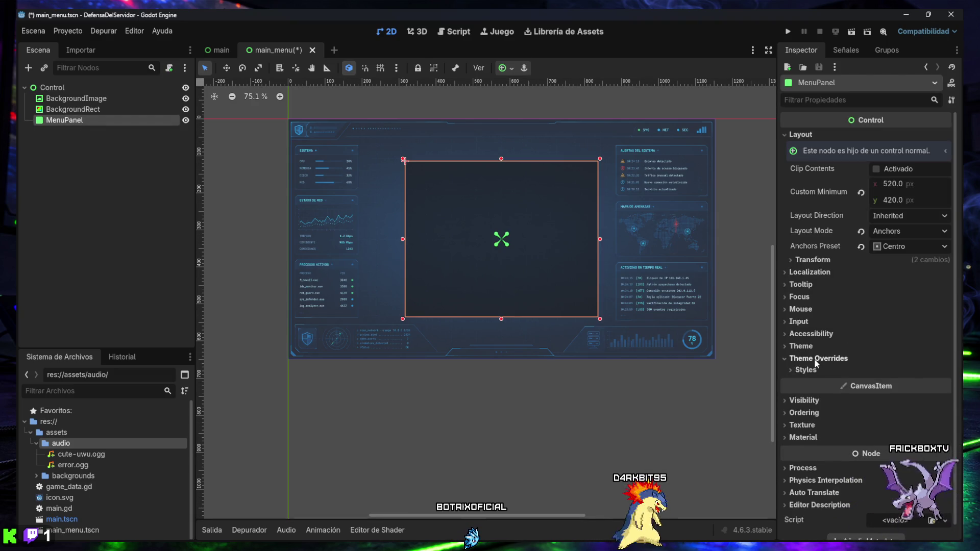
left_click(811, 370)
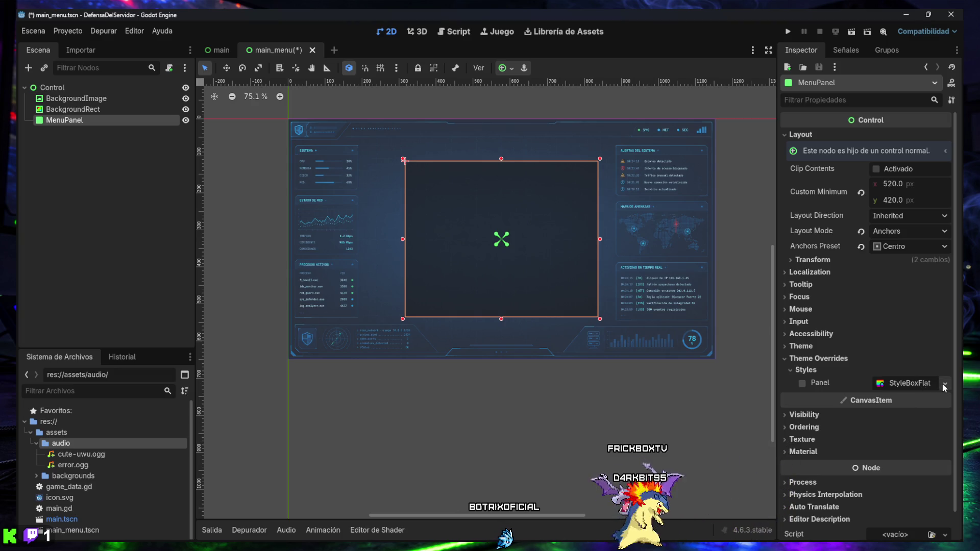
left_click(803, 383)
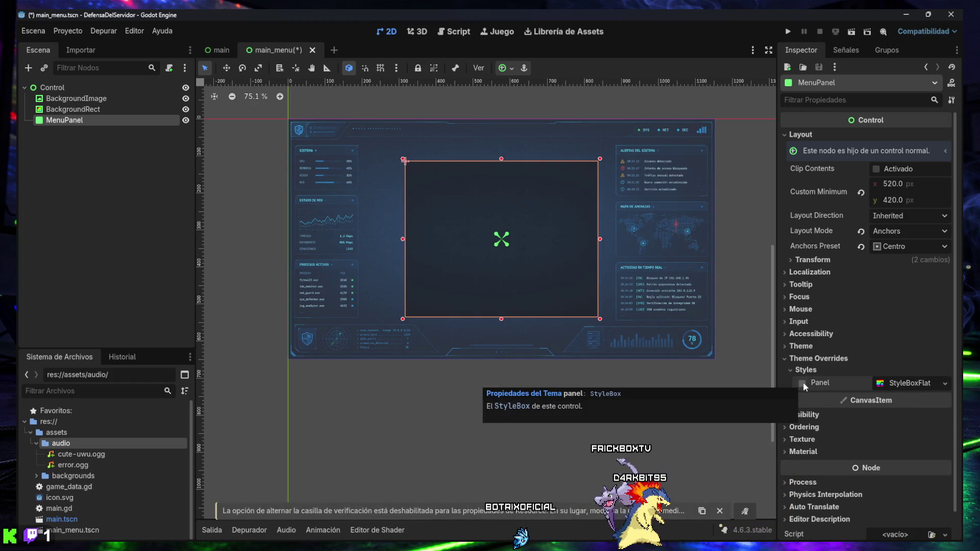
left_click(914, 386)
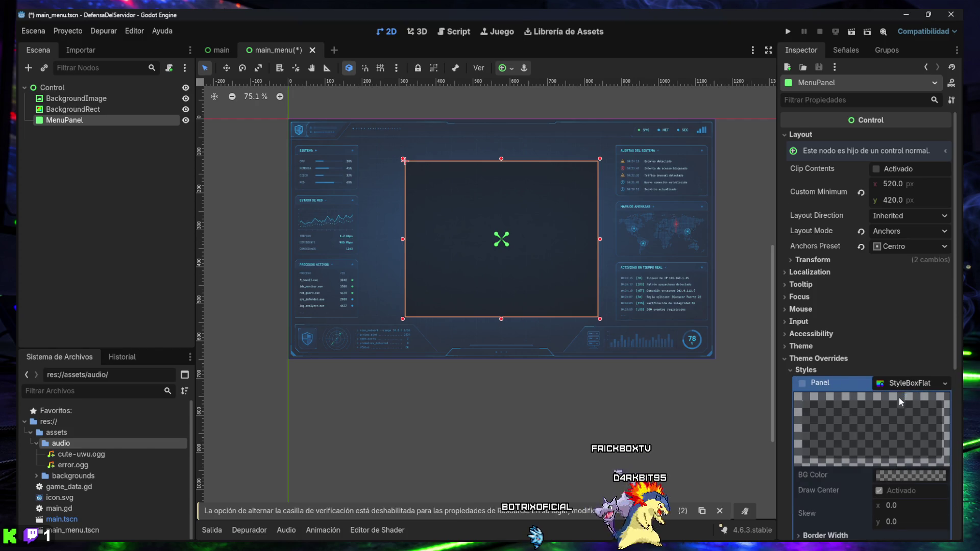
scroll(899, 394, "down", 3)
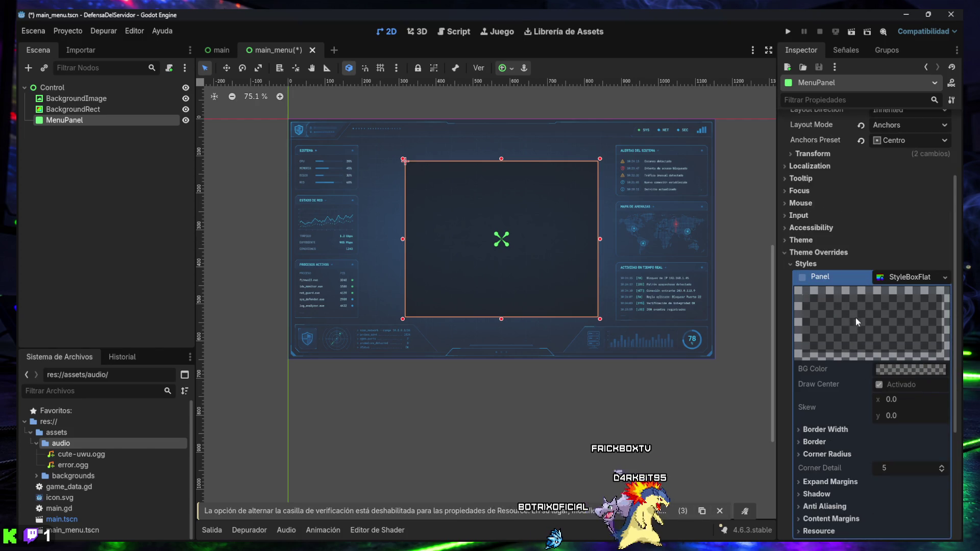
left_click(720, 512)
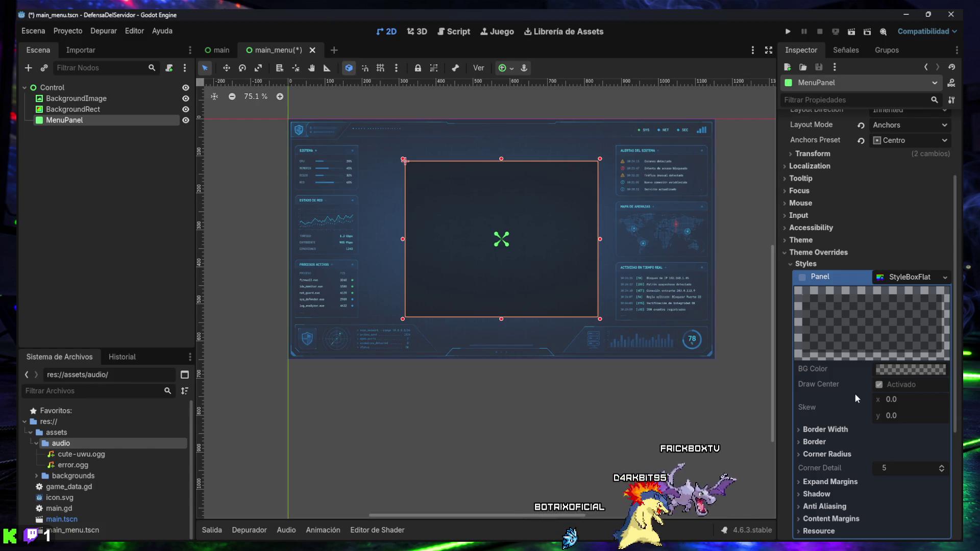
scroll(855, 393, "down", 2)
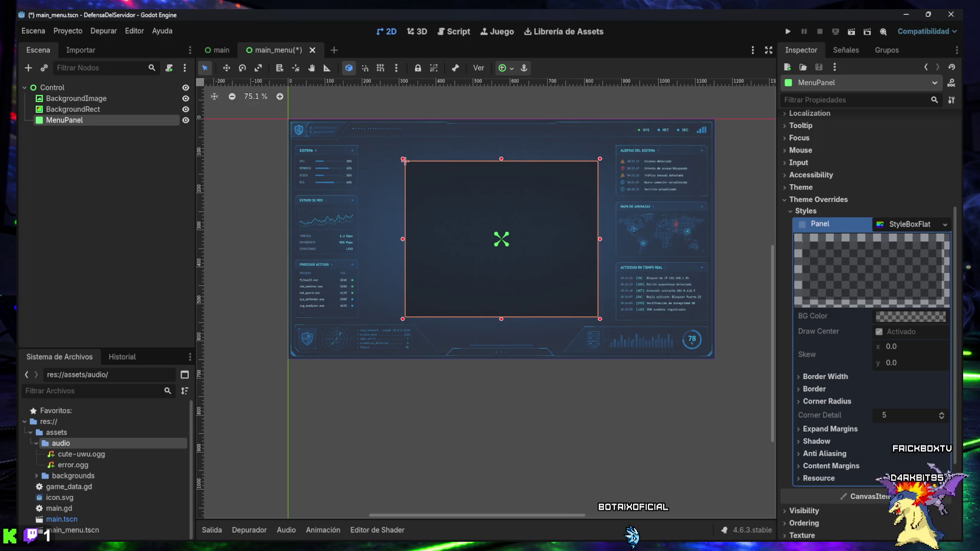
left_click(945, 225)
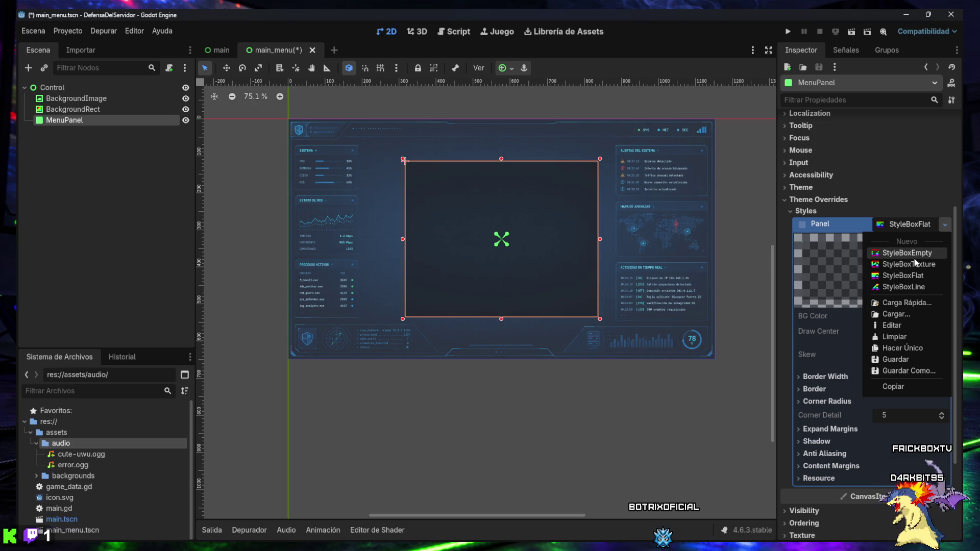
left_click(917, 275)
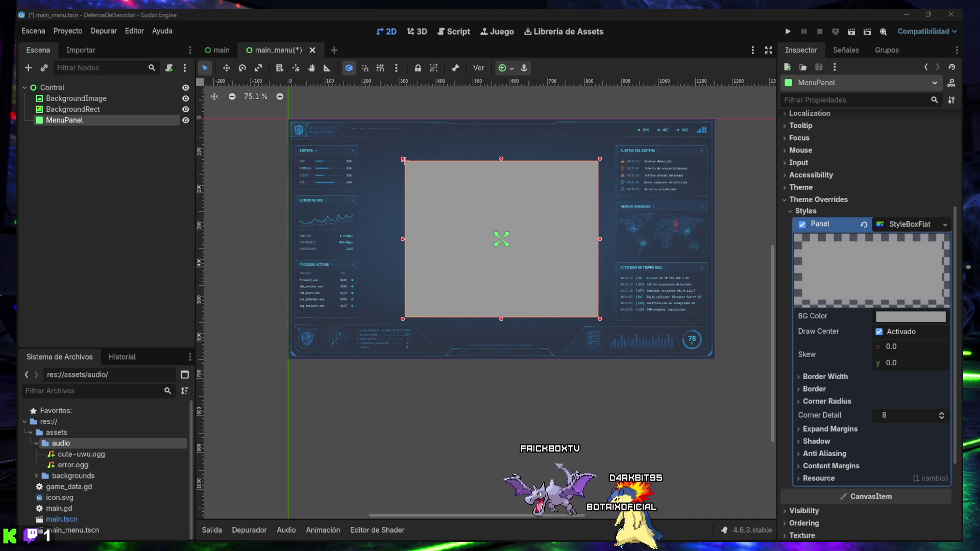
Set the StyleBoxFlat BG Color to hex 020617 with alpha lowered to 177.
left_click(902, 316)
left_click(894, 268)
type("020617")
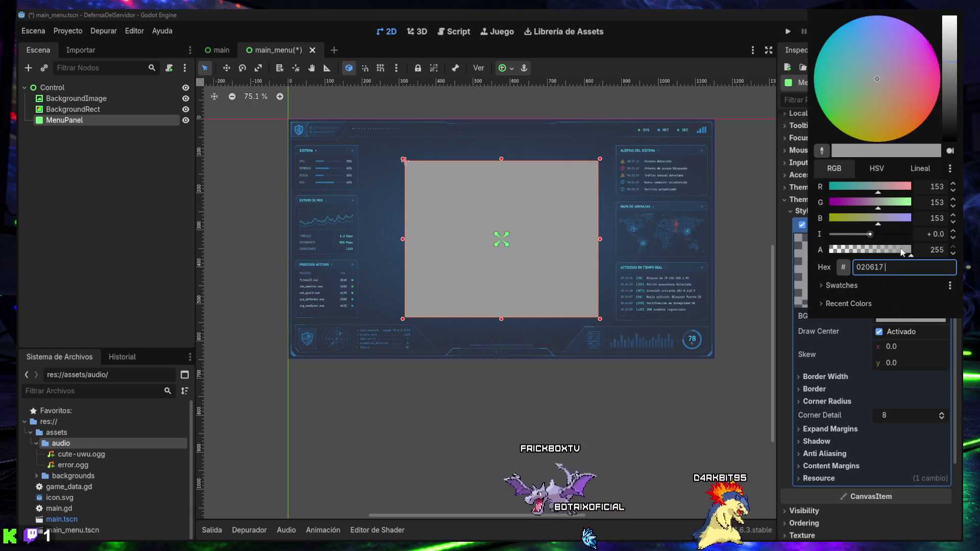
key("Return")
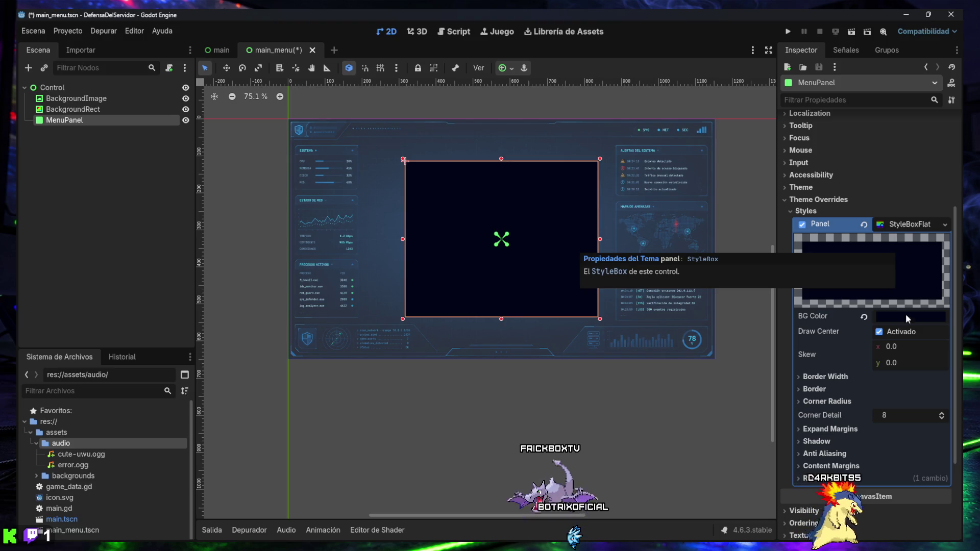
left_click(897, 317)
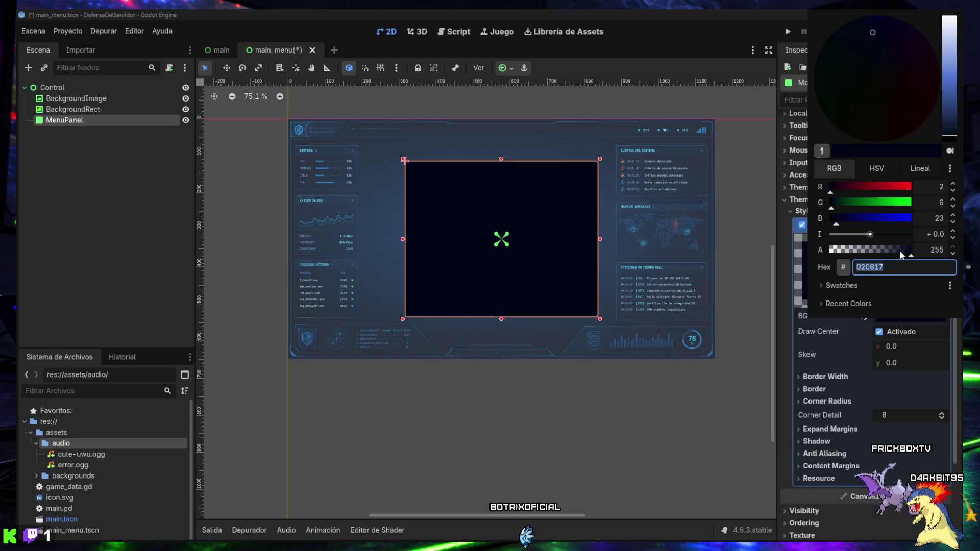
left_click_drag(899, 250, 882, 255)
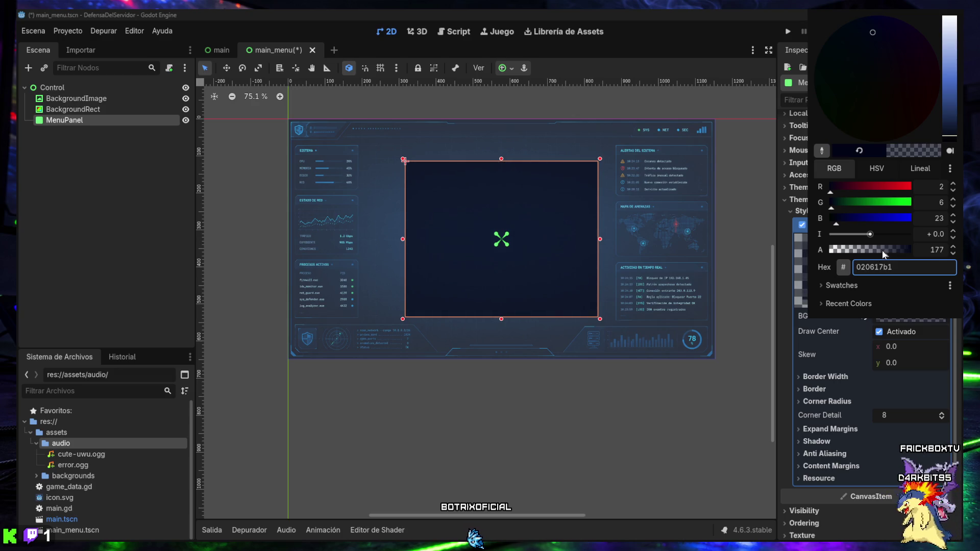
left_click(853, 345)
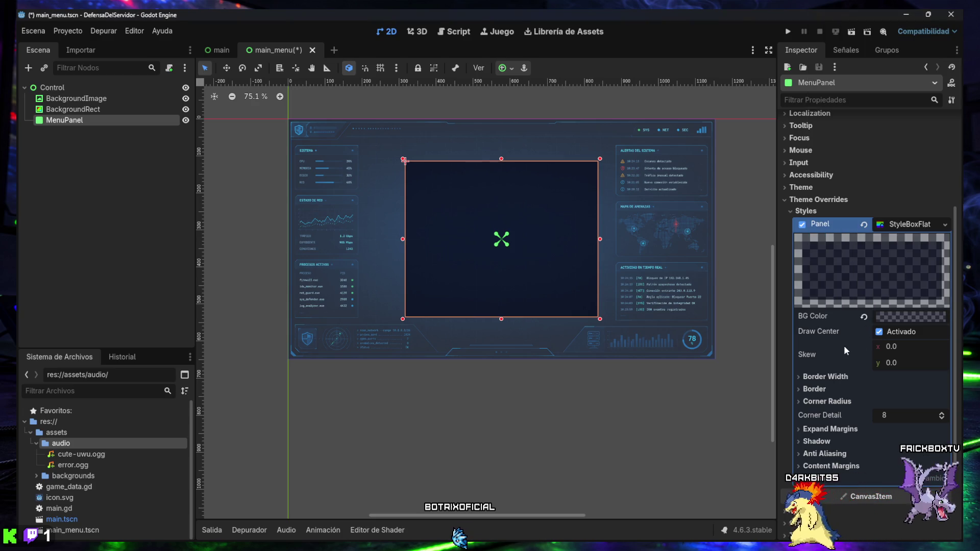
Give the StyleBoxFlat border the colour 38bdf8, leaving Border Blend off.
left_click(817, 390)
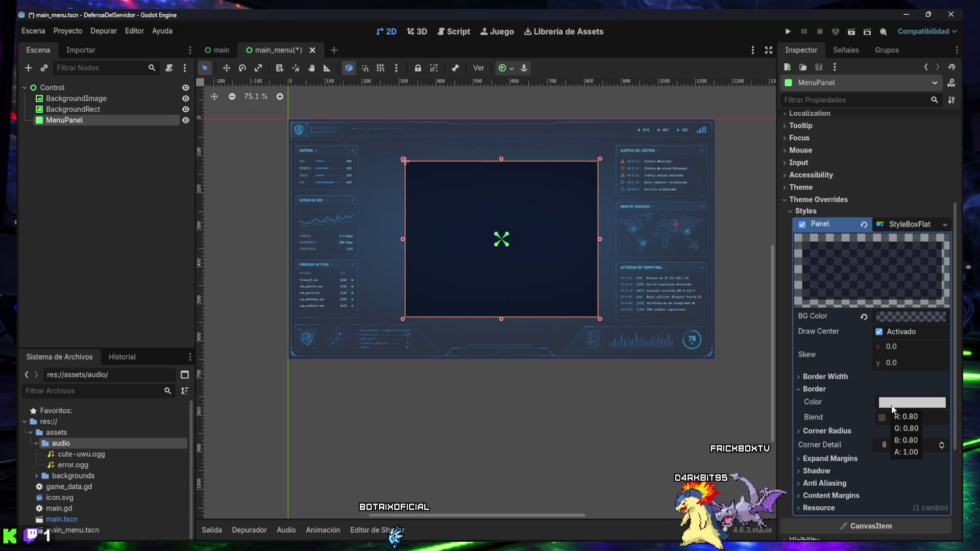
scroll(843, 414, "down", 2)
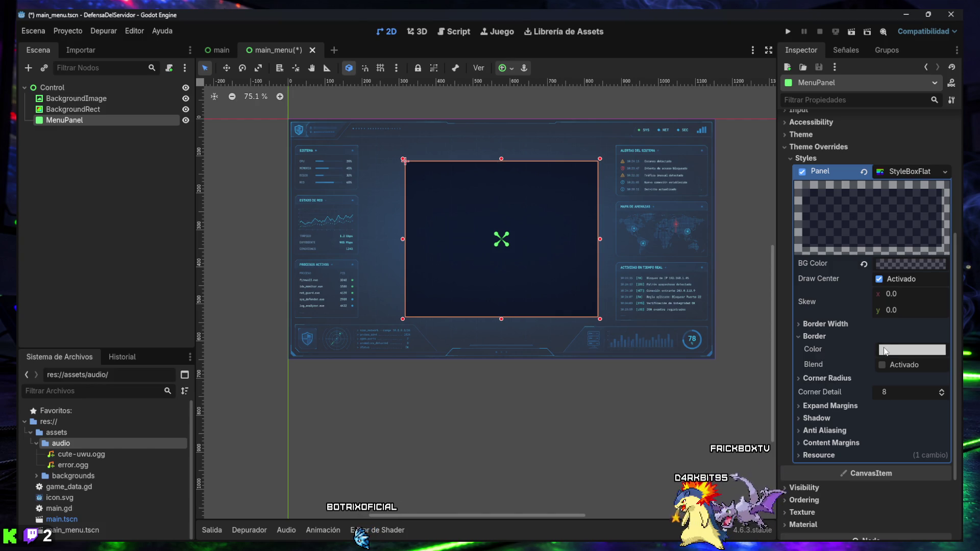
left_click(893, 351)
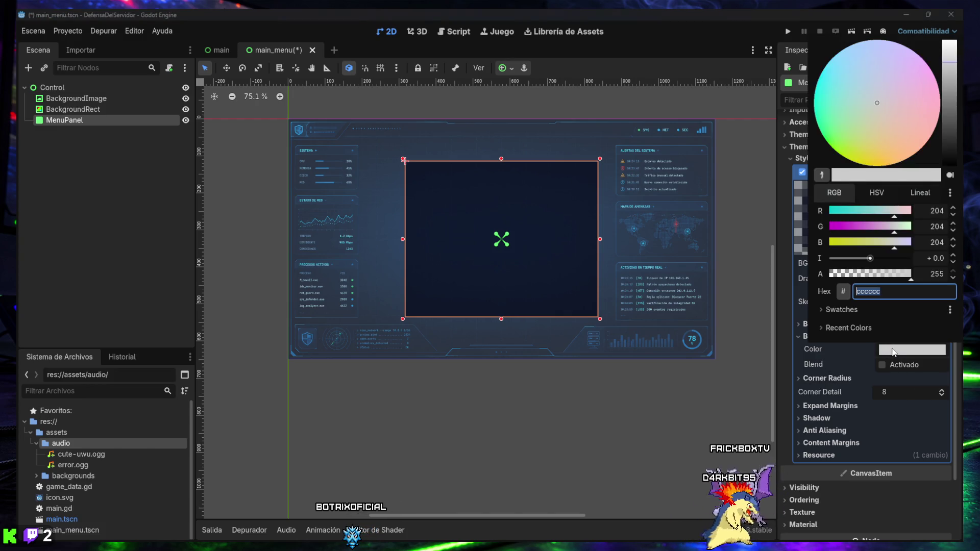
key("Escape")
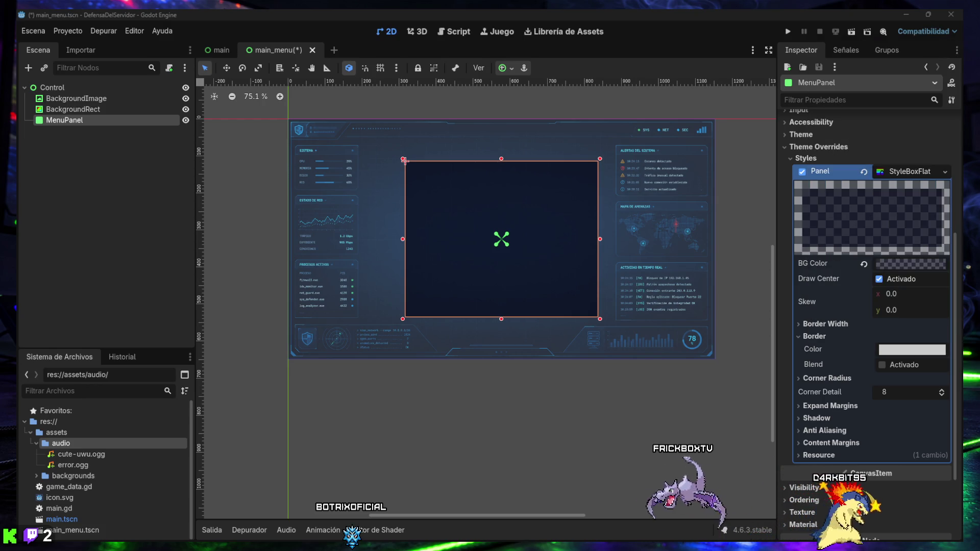
left_click(904, 350)
type("38bdf8")
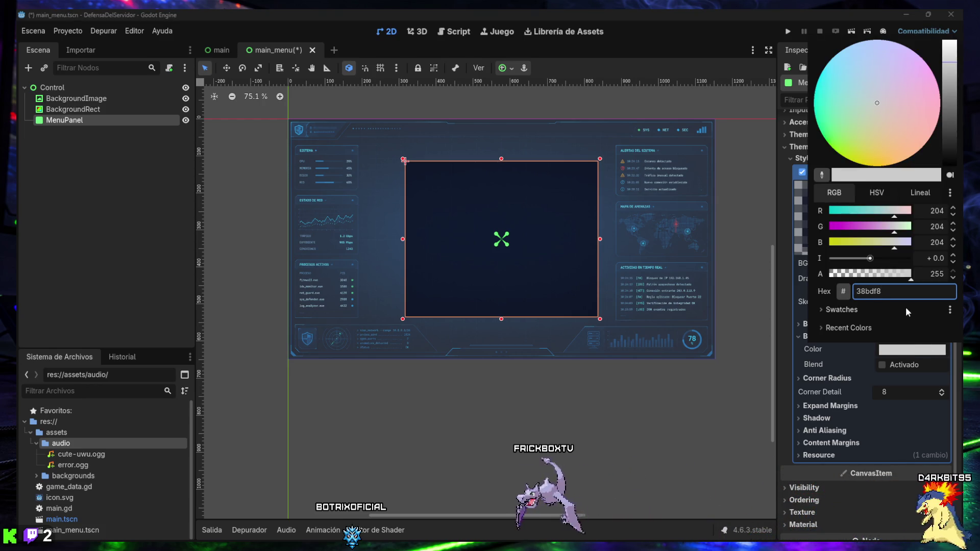
key("Return")
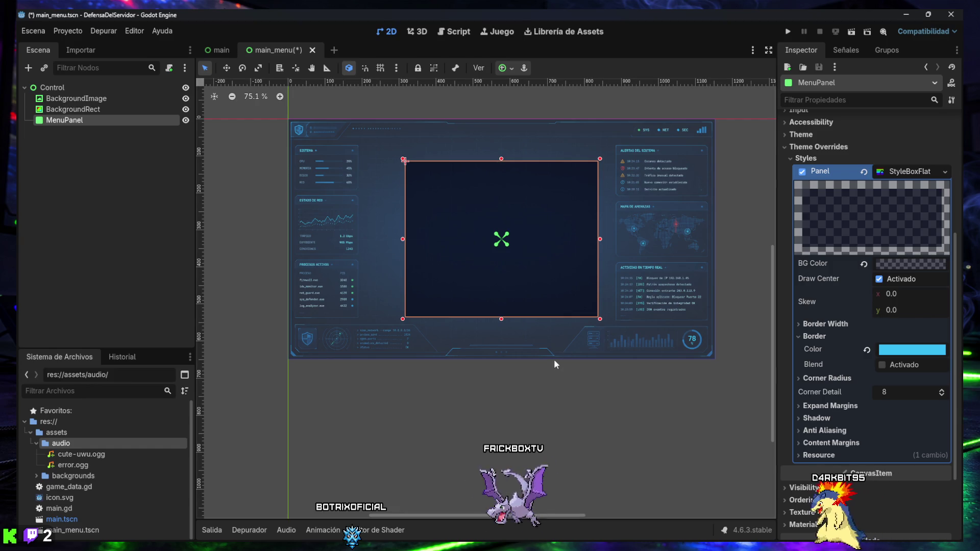
left_click(544, 373)
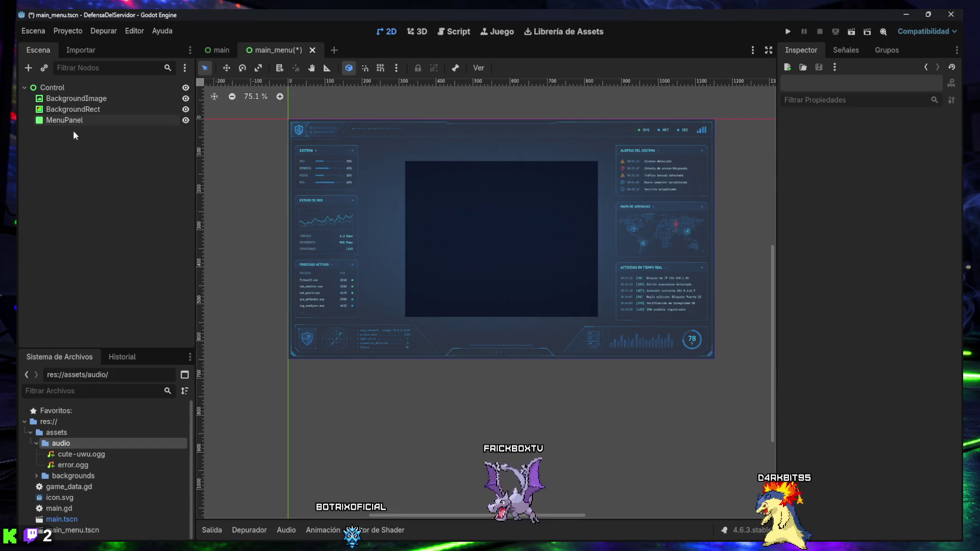
left_click(64, 120)
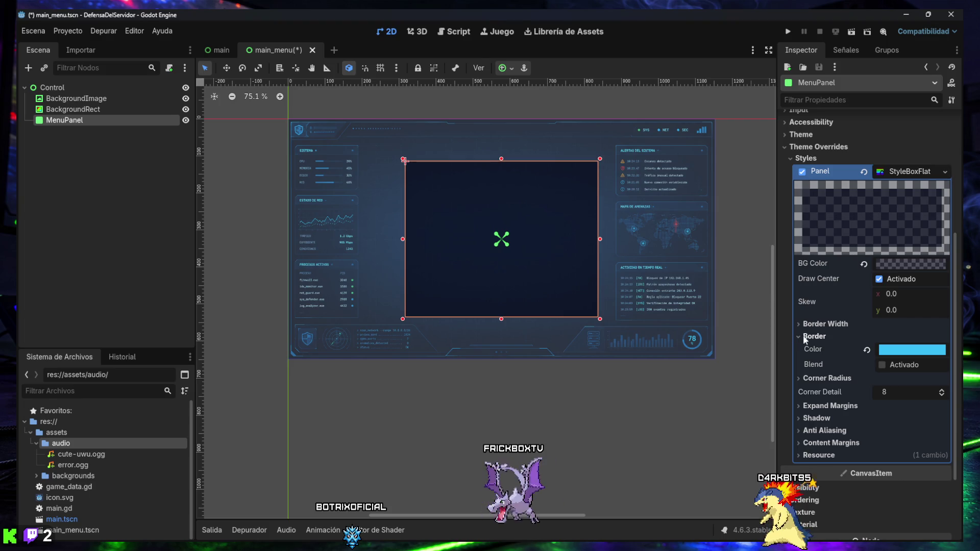
left_click(883, 366)
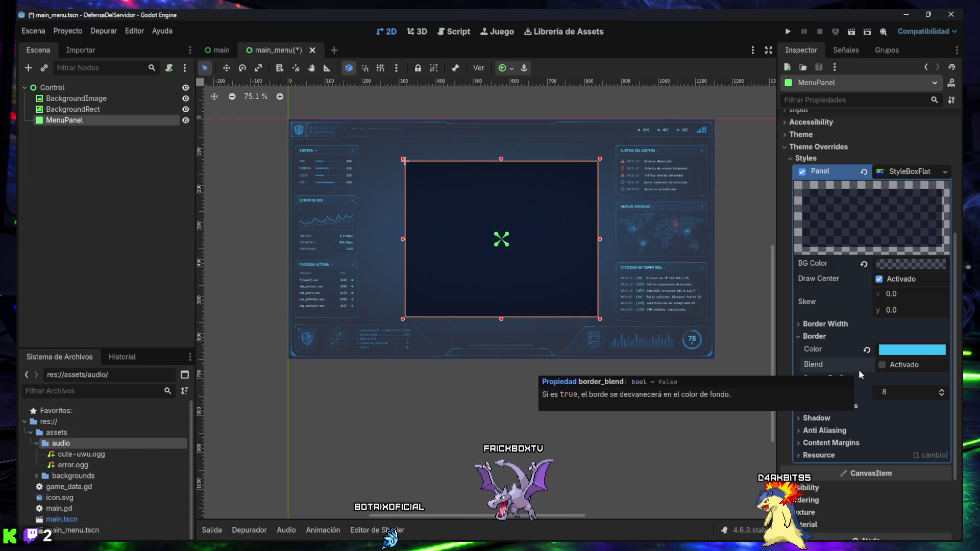
Set the StyleBoxFlat border width to 2 px.
left_click(839, 325)
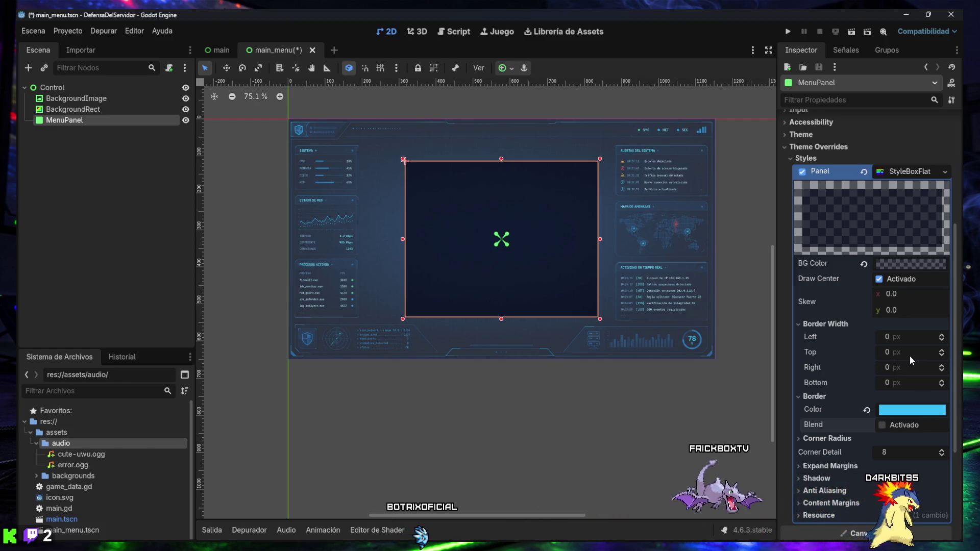
left_click(942, 334)
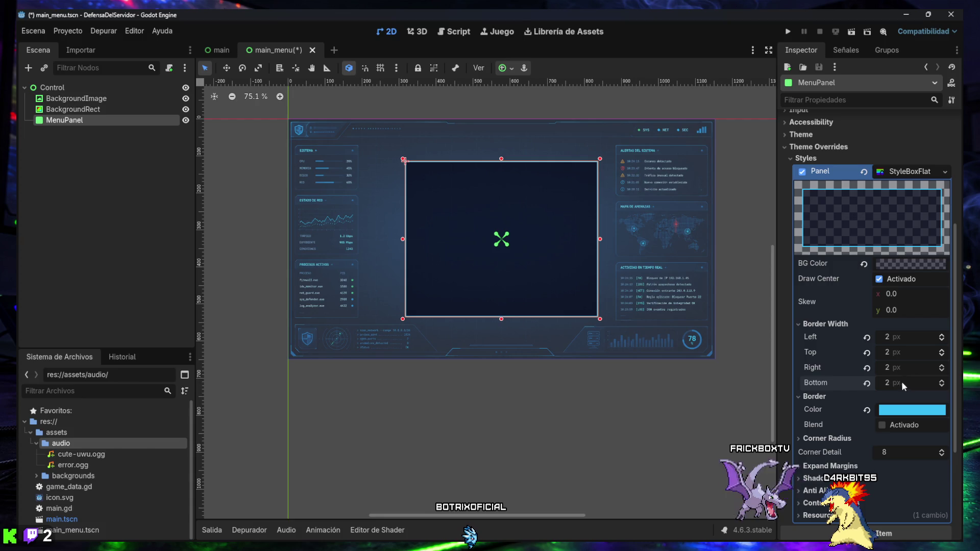
left_click(823, 326)
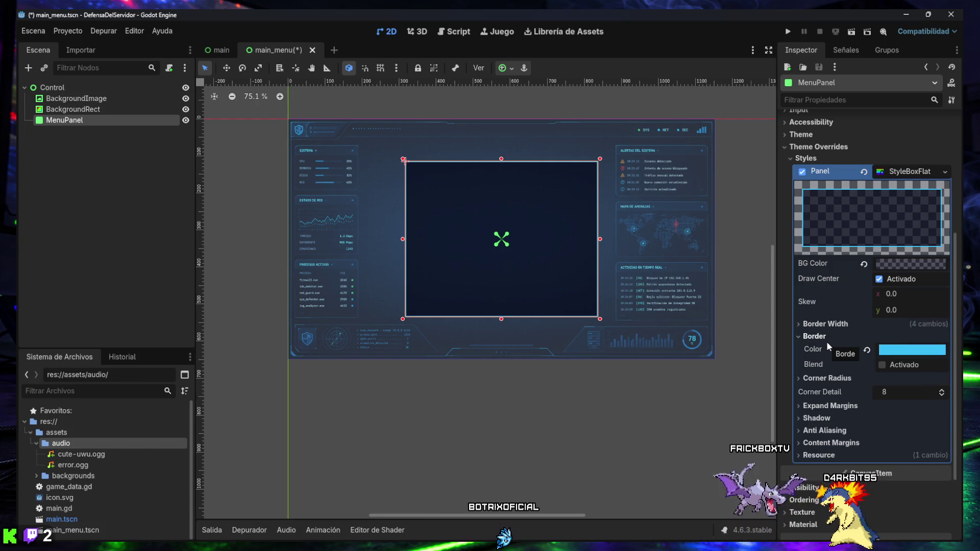
Give all four corners of MenuPanel a 10 px corner radius.
left_click(812, 378)
type("10")
left_click(902, 407)
type("10")
key("Return")
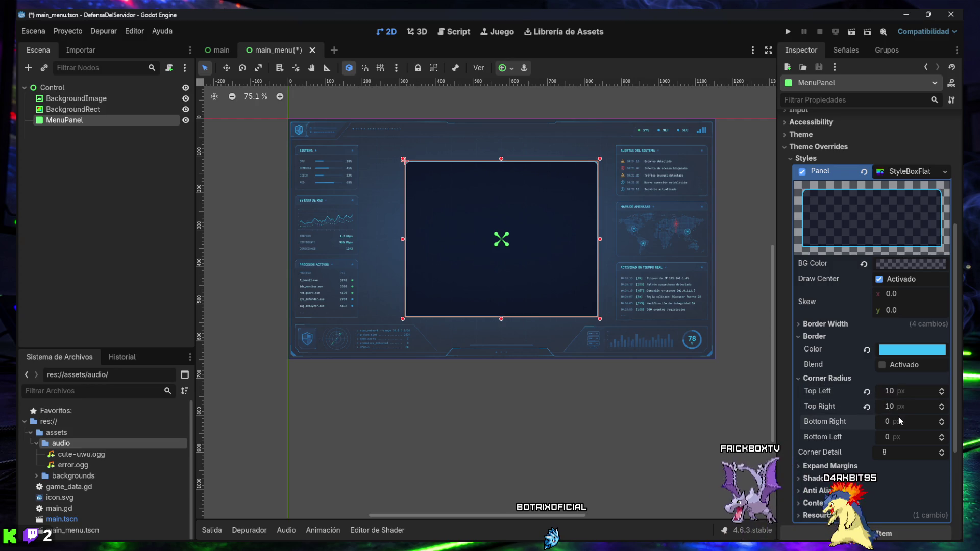
left_click(900, 438)
type("10")
key("Return")
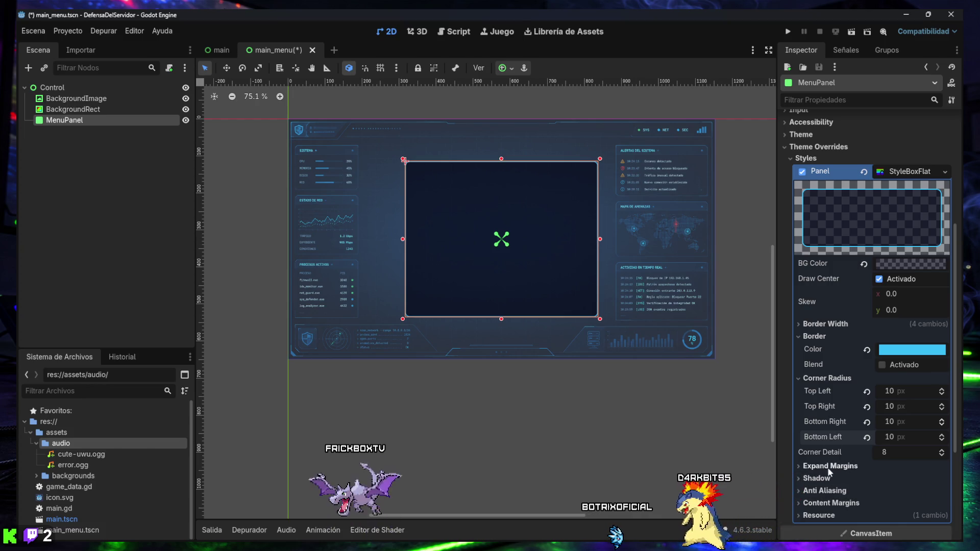
scroll(826, 381, "up", 2)
scroll(825, 381, "down", 4)
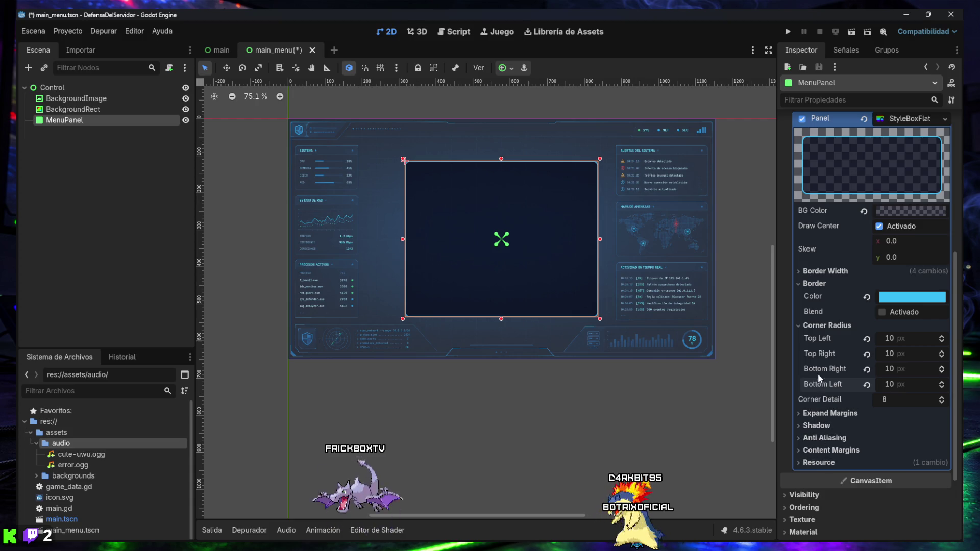
left_click(817, 327)
left_click(816, 283)
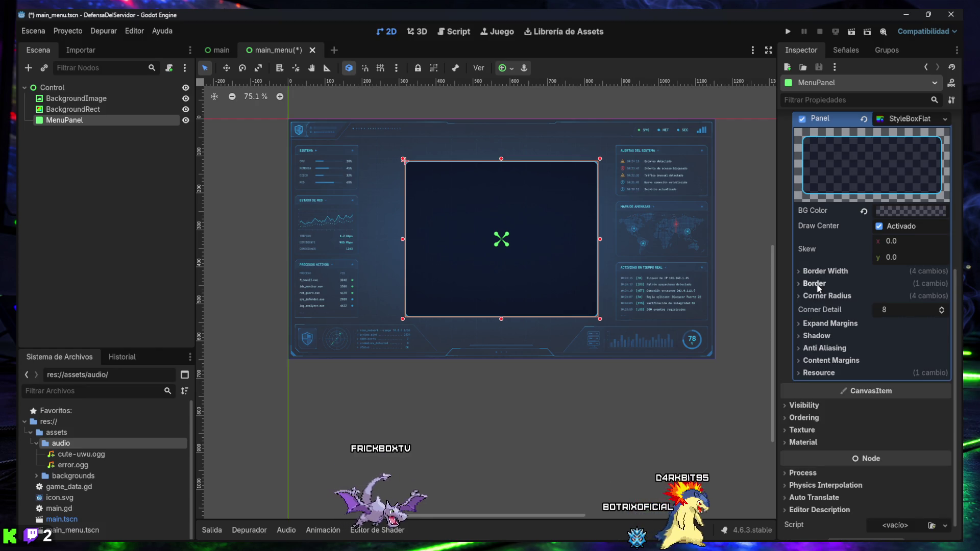
scroll(820, 356, "up", 2)
scroll(819, 351, "up", 5)
scroll(818, 348, "down", 5)
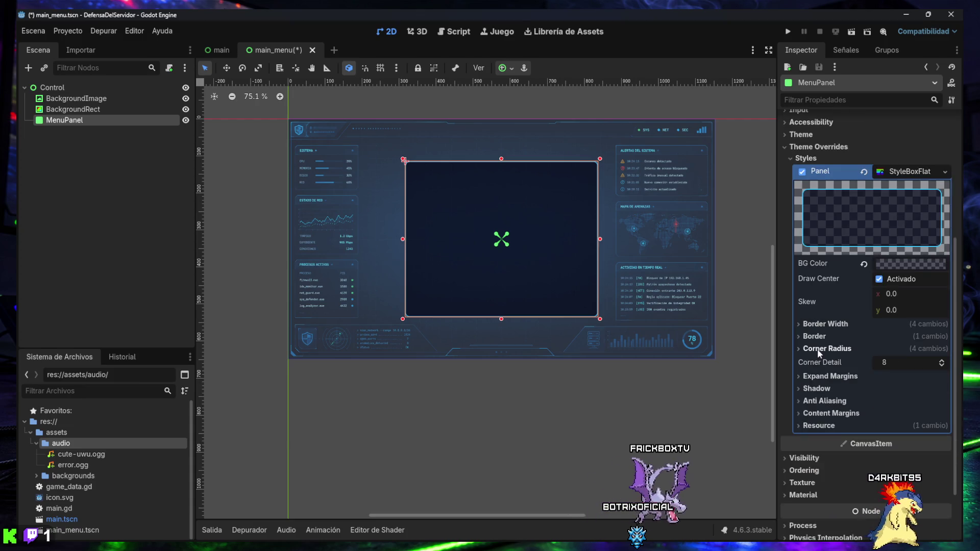
scroll(817, 348, "up", 2)
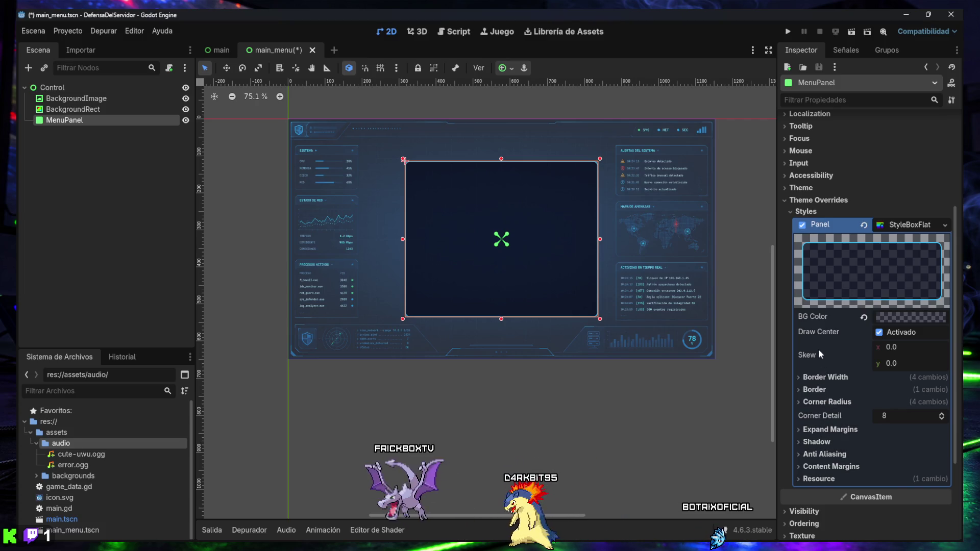
left_click(816, 213)
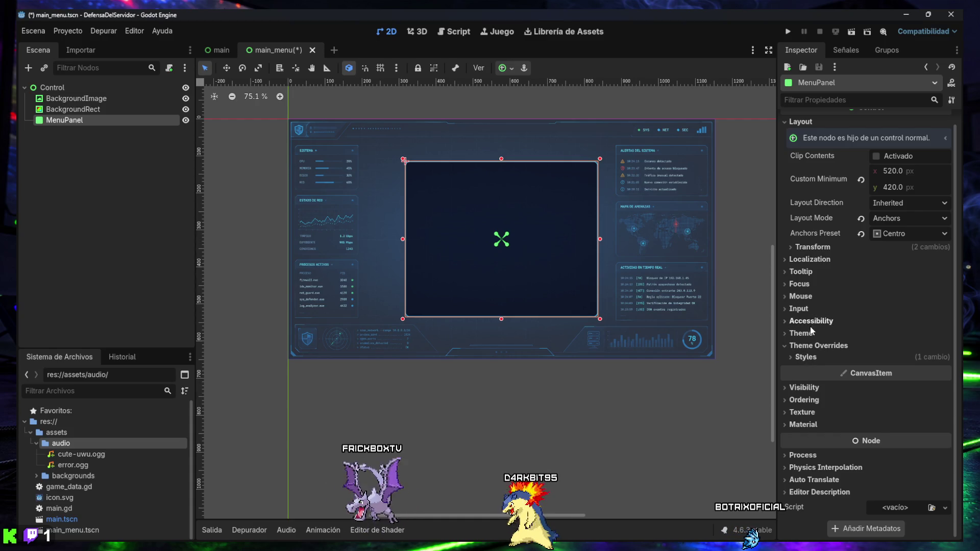
scroll(817, 230, "up", 1)
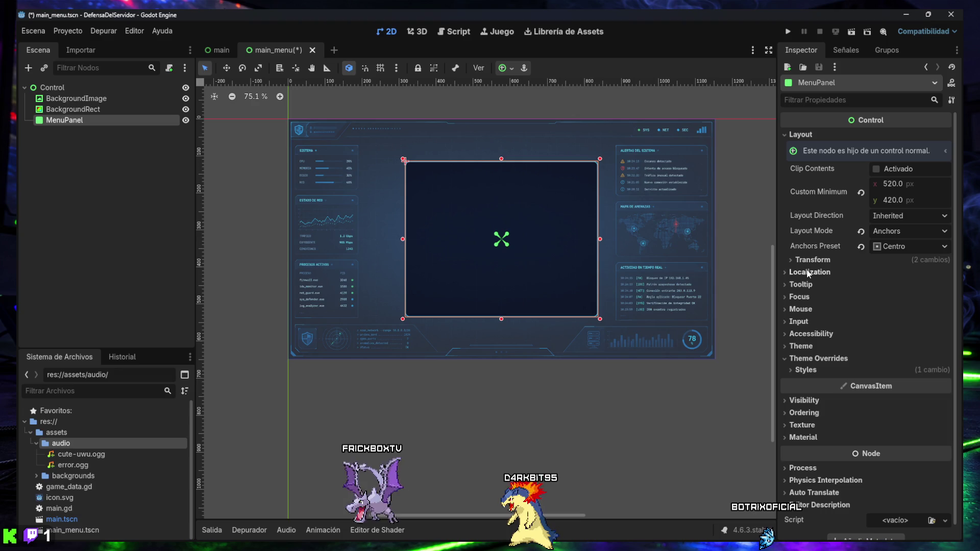
type("mouse")
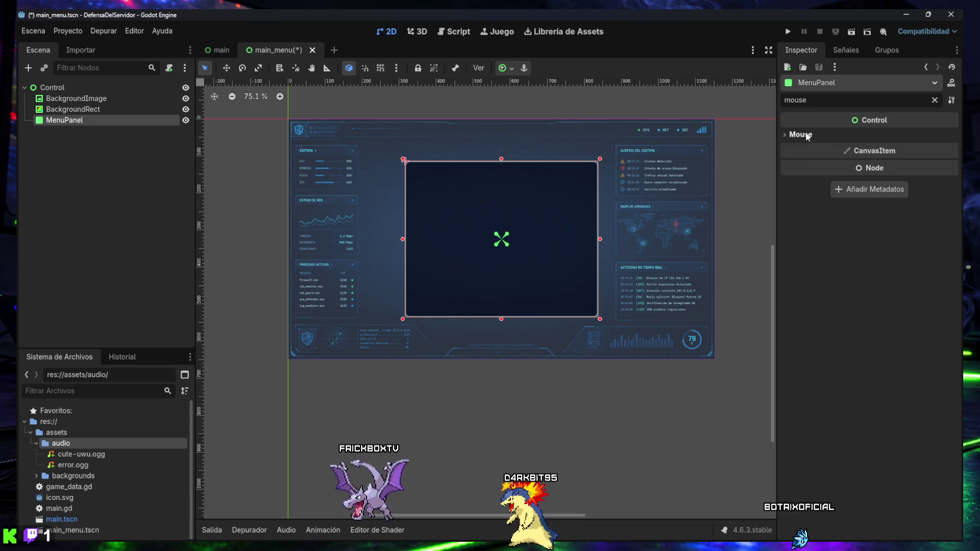
Set MenuPanel's Mouse Filter to Ignore and clear the Inspector property filter.
left_click(794, 135)
left_click(893, 148)
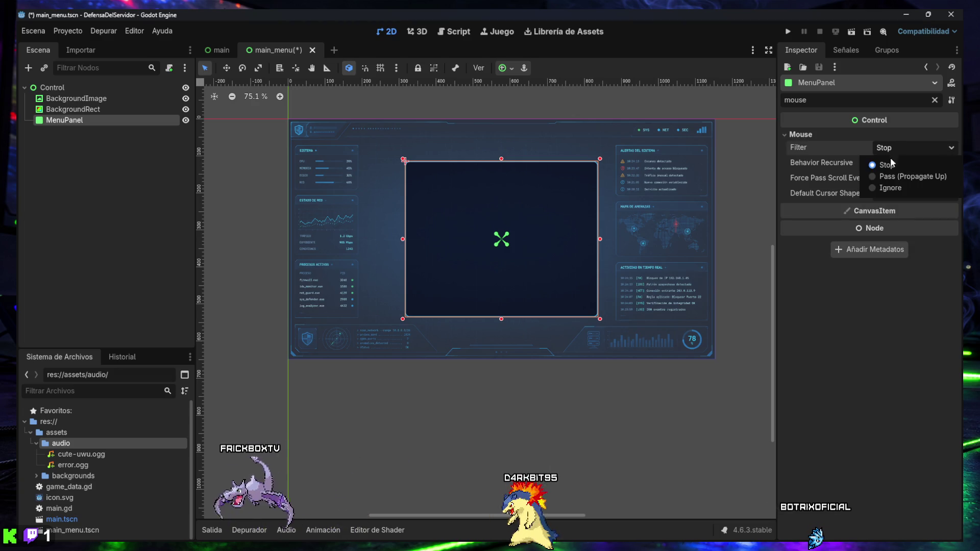
left_click(891, 188)
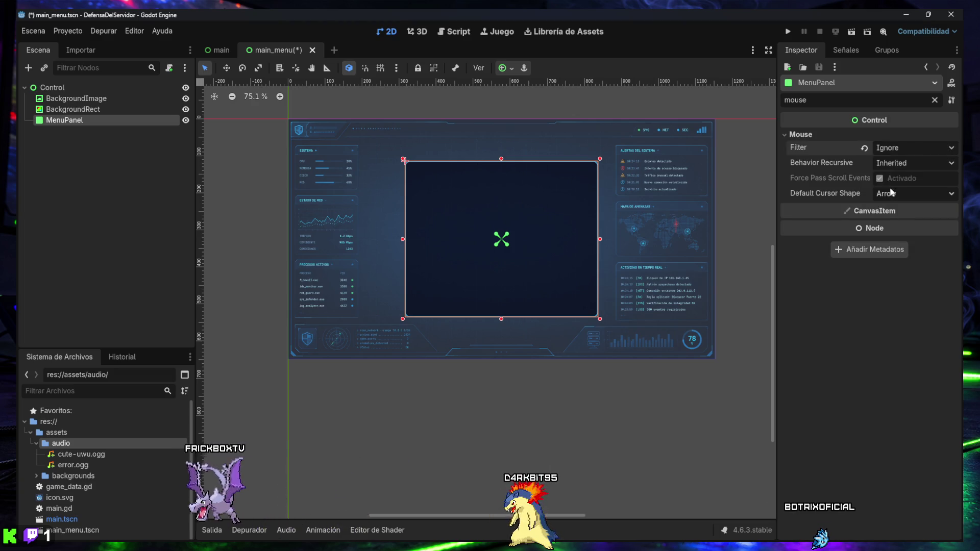
left_click(935, 100)
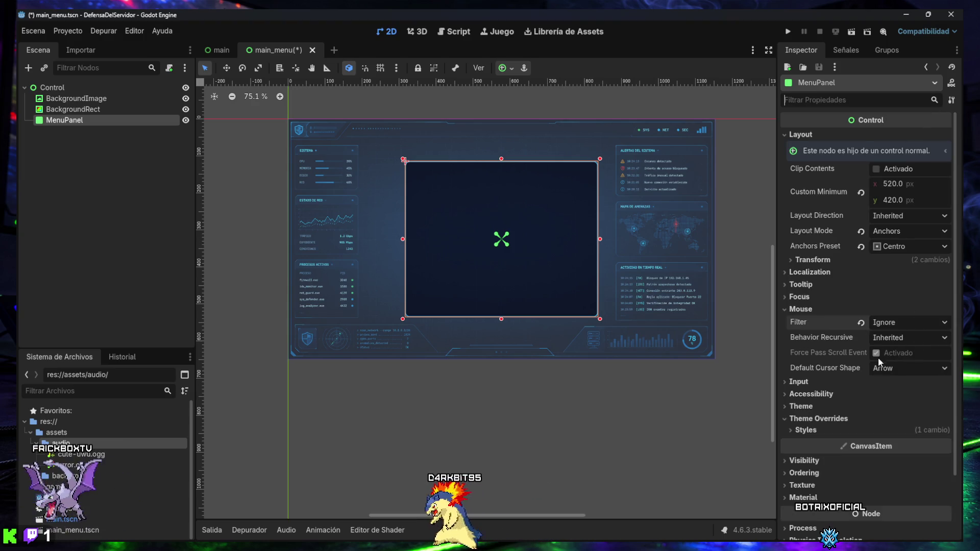
left_click(814, 309)
Save the main_menu.tscn scene with Ctrl+S.
scroll(848, 357, "down", 1)
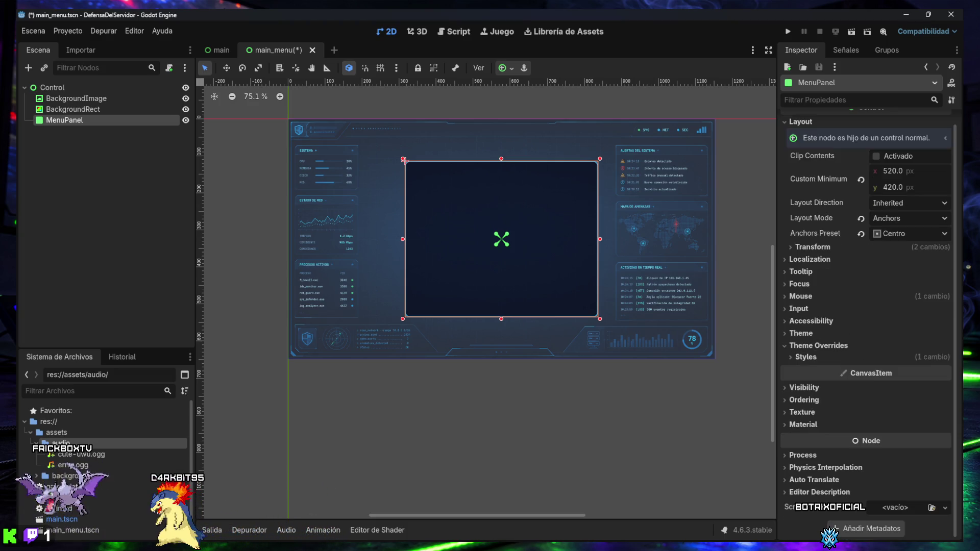
left_click(132, 219)
key("ctrl+s")
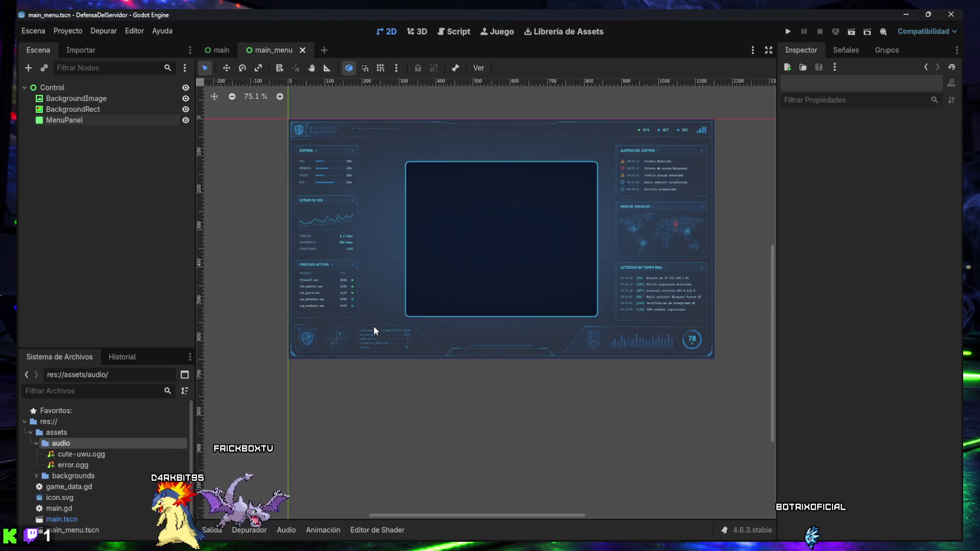
left_click(74, 121)
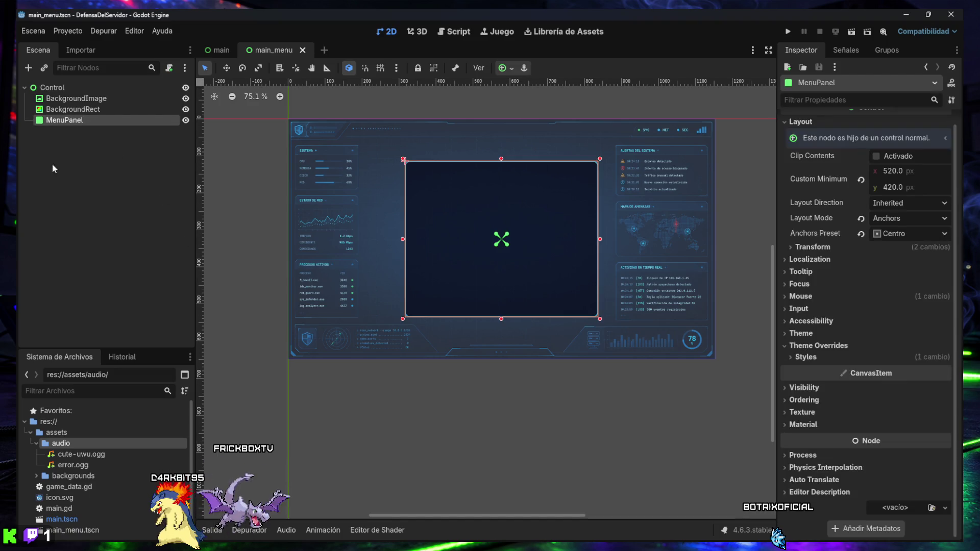
Add a VBoxContainer named MenuContainer under MenuPanel and anchor it Full Rect.
left_click(29, 69)
type("vbox")
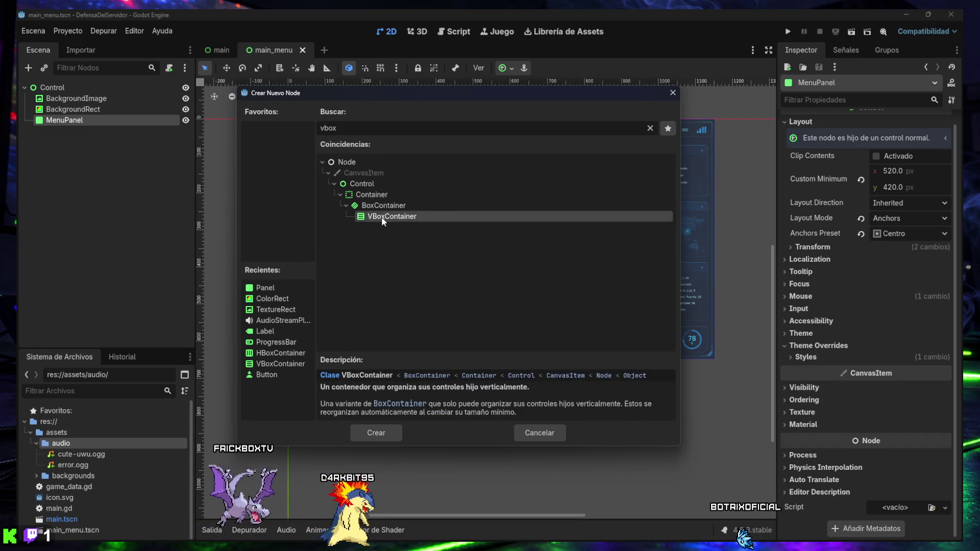
double_click(382, 217)
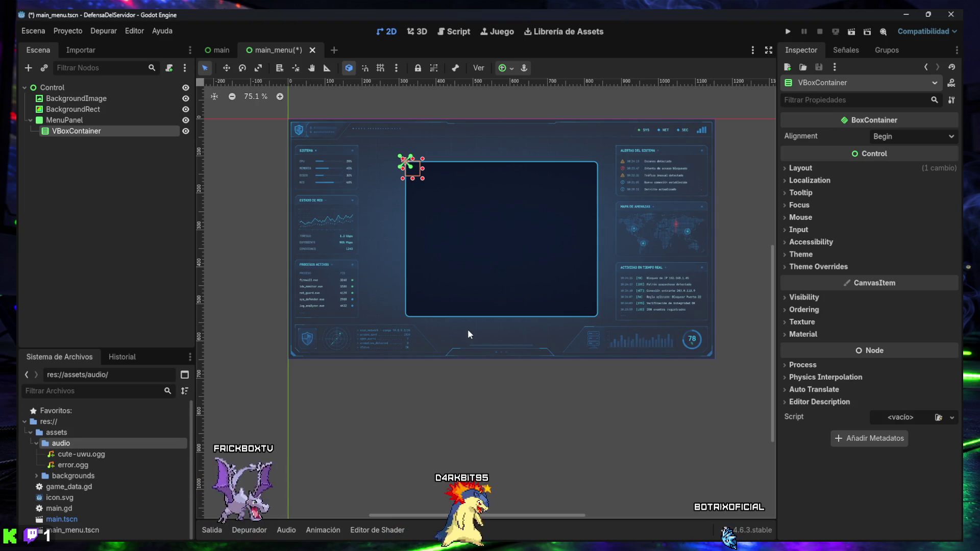
double_click(82, 134)
type("MenuContainer")
key("Return")
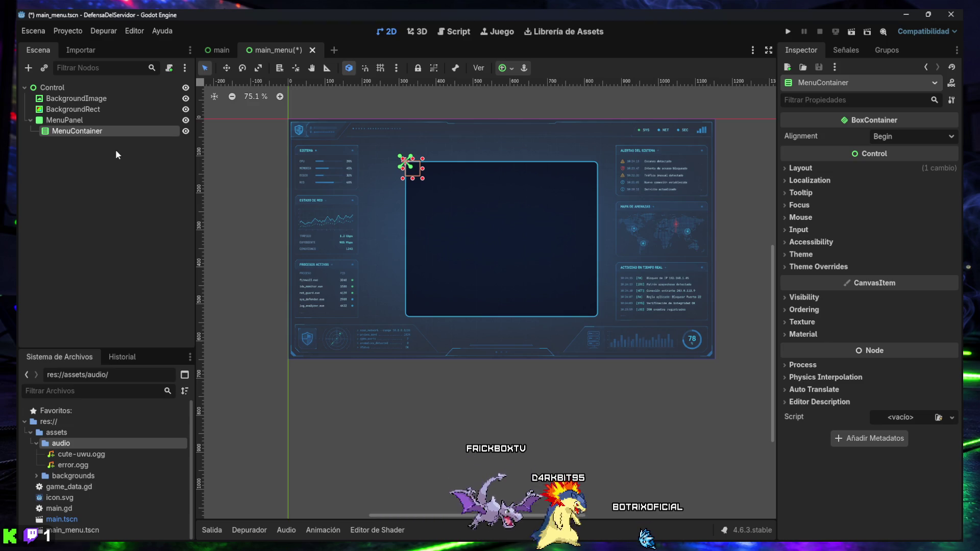
left_click(501, 70)
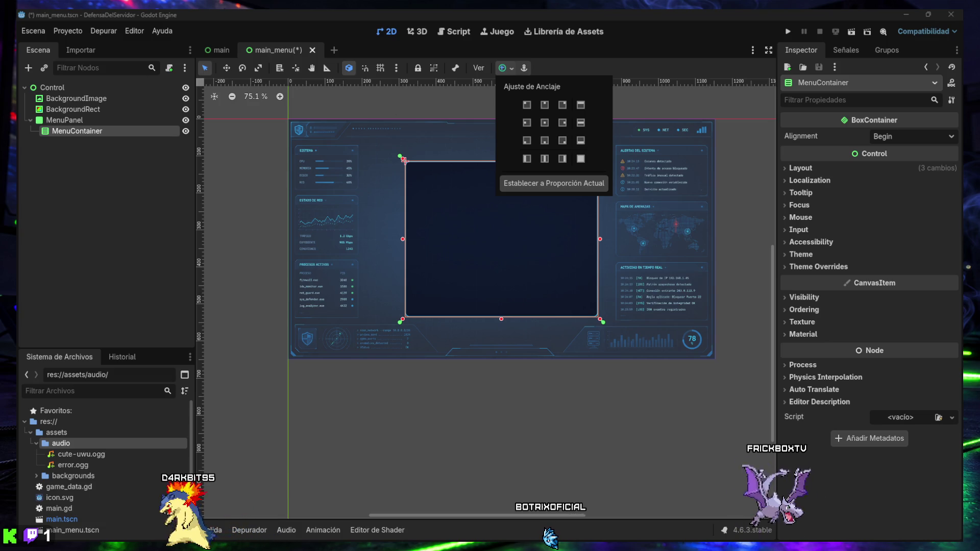
Stretch MenuContainer to fill the whole MenuPanel, then save the main_menu scene.
left_click(582, 157)
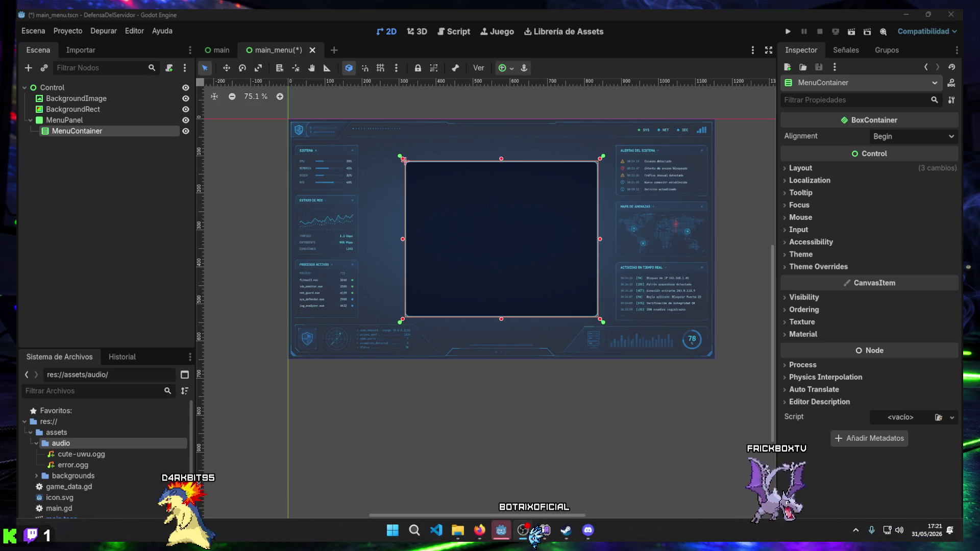
left_click(97, 255)
key("ctrl+s")
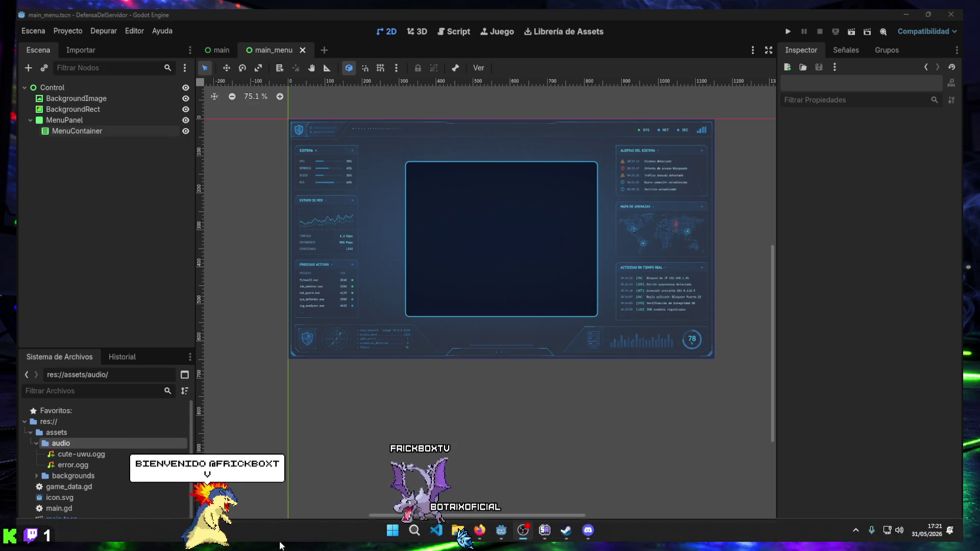
Switch the computer's sound output to Altavoces (Realtek(R) Audio), then reselect MenuContainer.
left_click(900, 532)
left_click(934, 469)
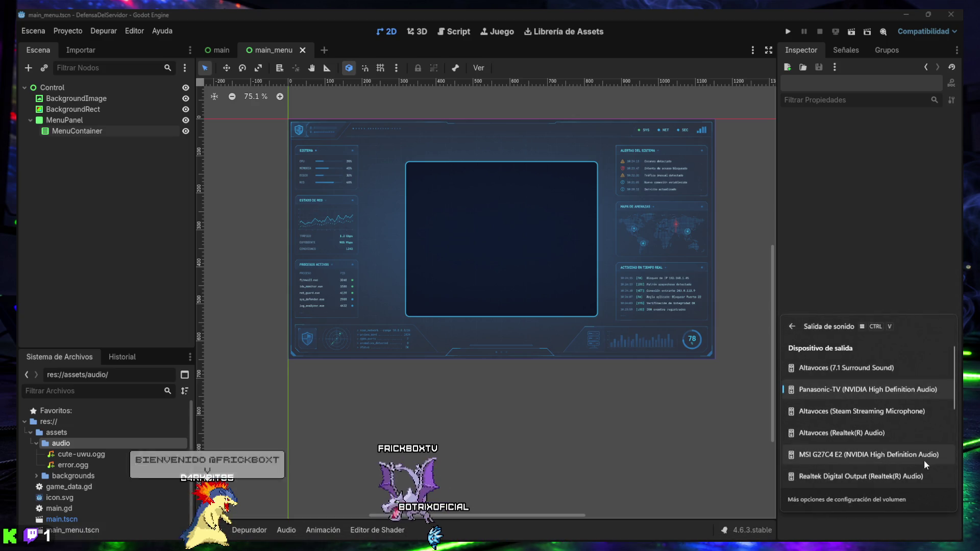
left_click(856, 432)
left_click(835, 264)
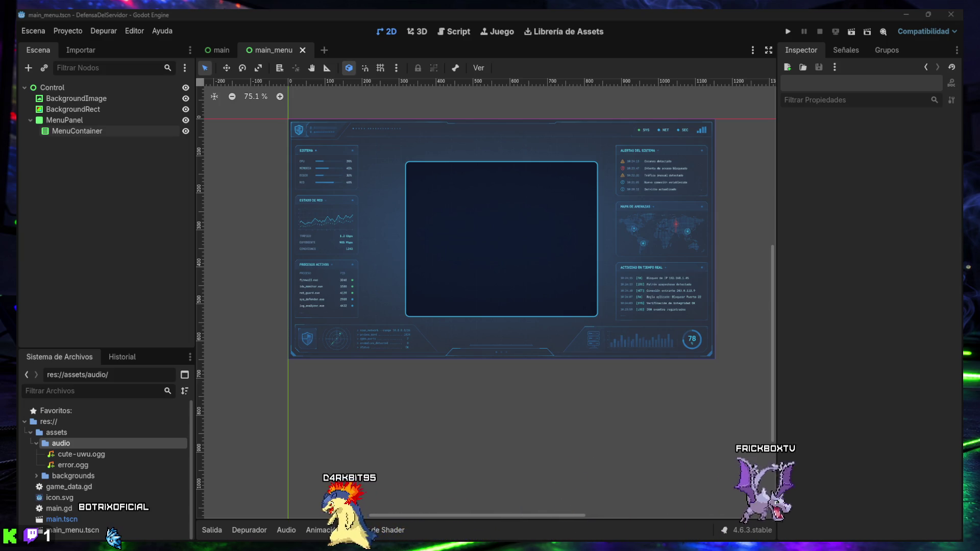
left_click(90, 130)
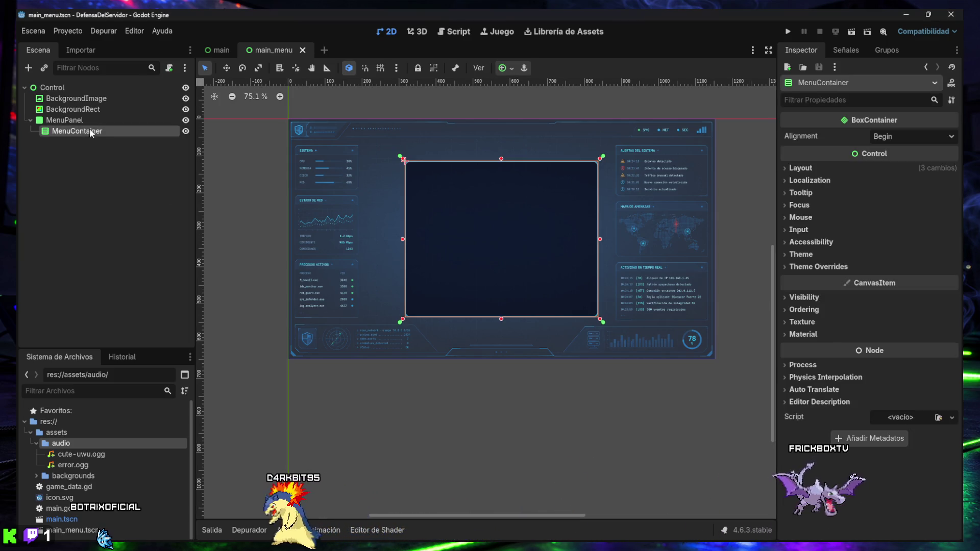
left_click(801, 168)
left_click(800, 169)
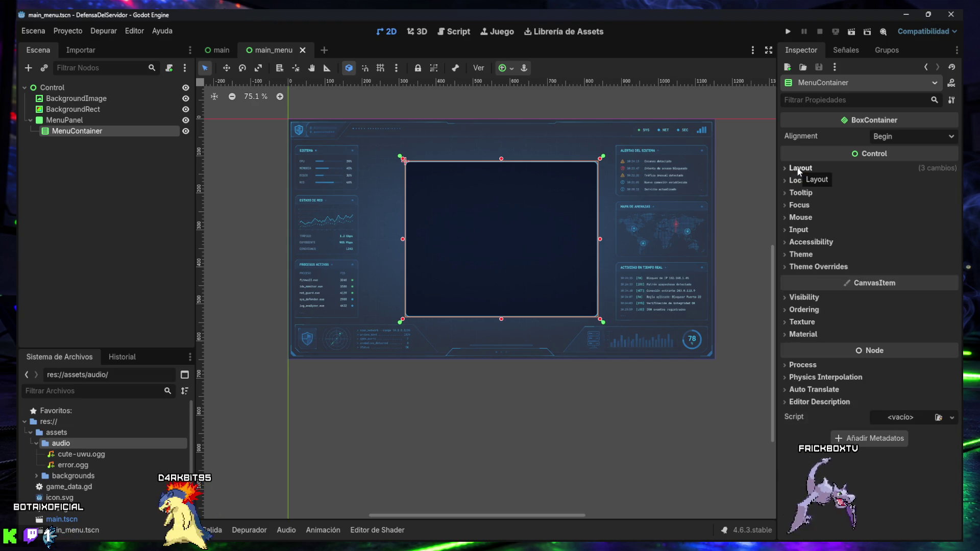
left_click(800, 168)
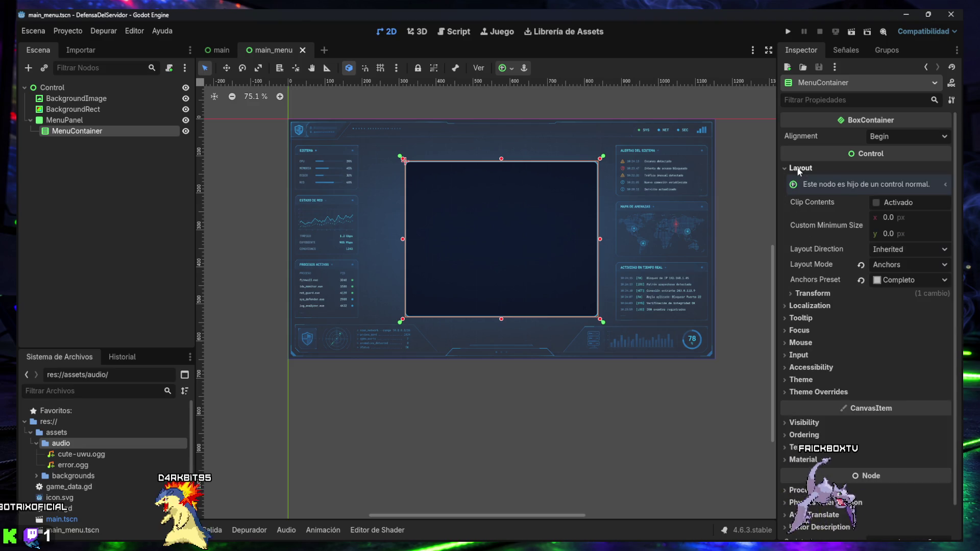
left_click(801, 168)
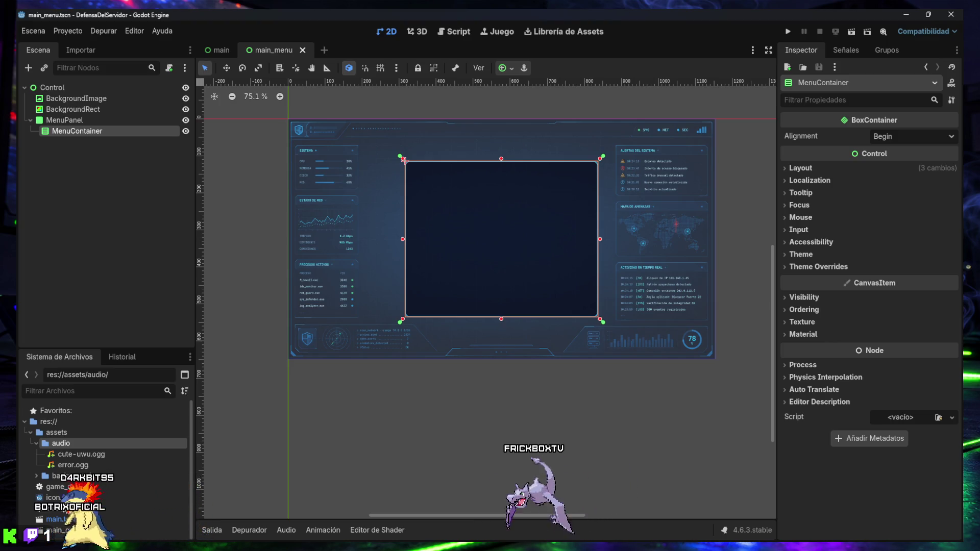
left_click(816, 299)
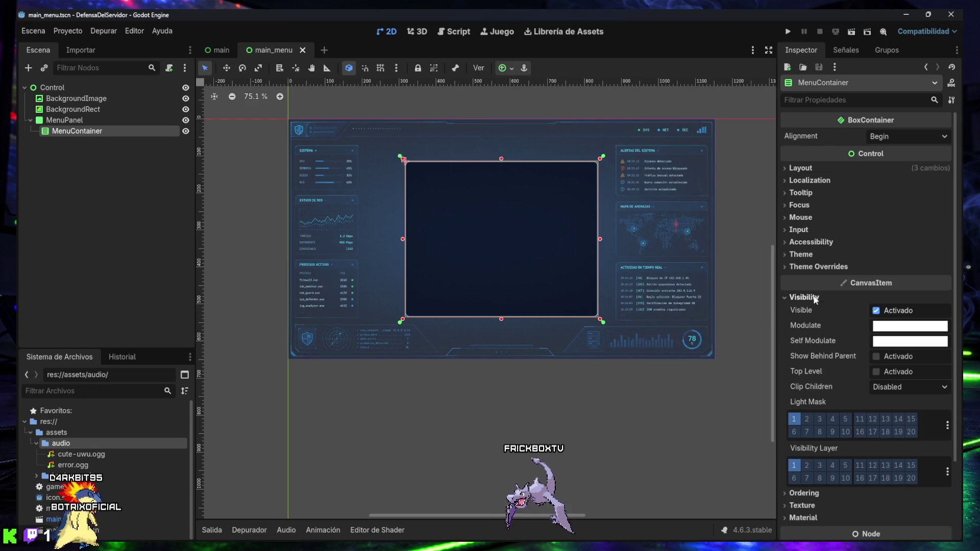
left_click(812, 297)
left_click(808, 267)
left_click(808, 268)
left_click(805, 255)
left_click(805, 255)
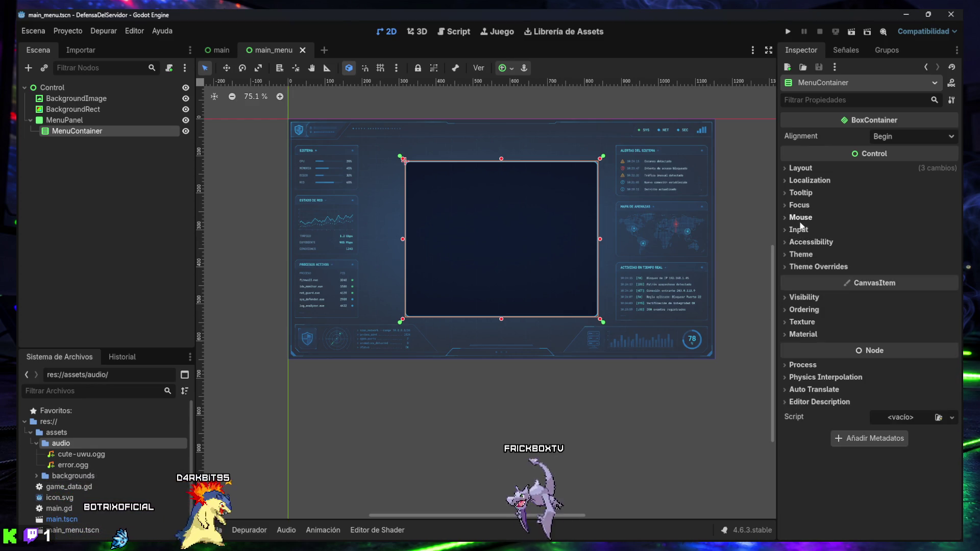
left_click(804, 169)
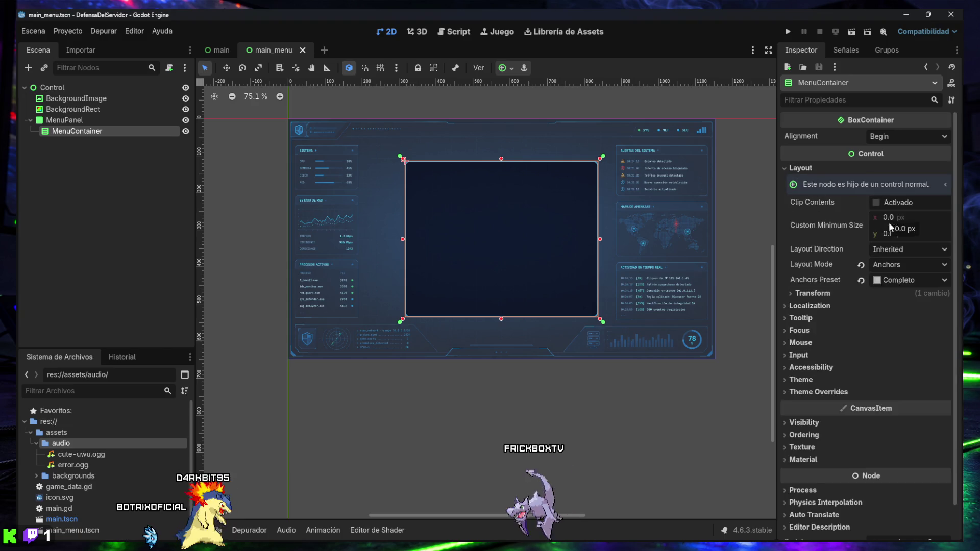
left_click(819, 294)
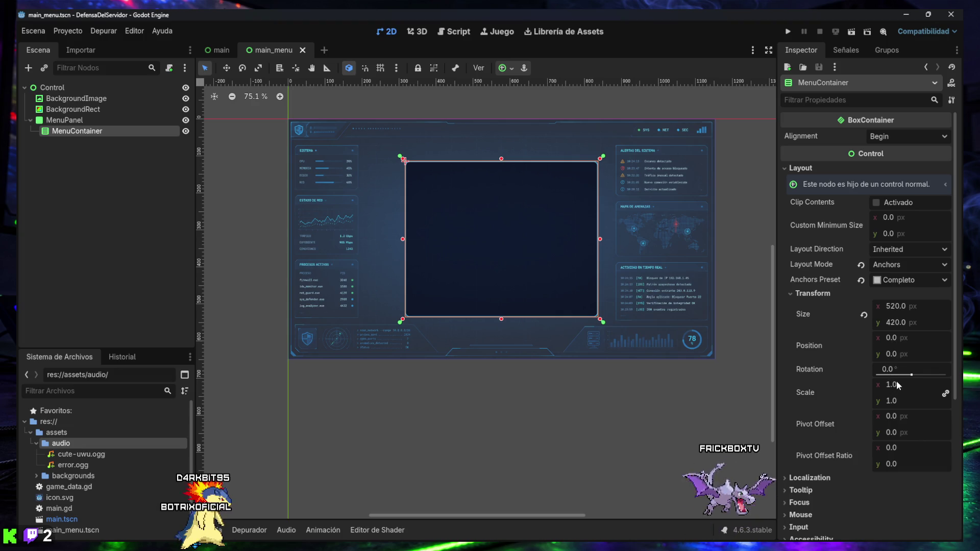
left_click_drag(912, 377, 907, 377)
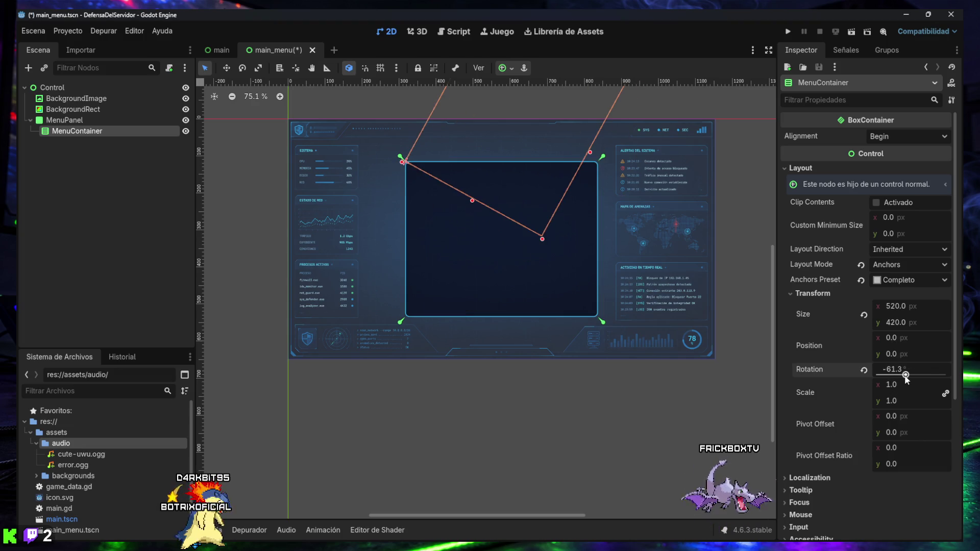
left_click(864, 369)
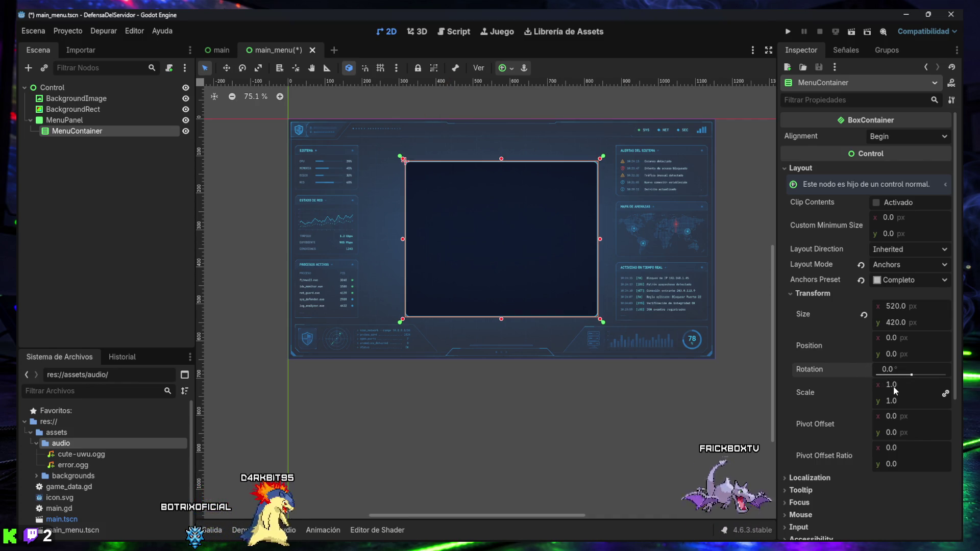
left_click_drag(895, 384, 849, 385)
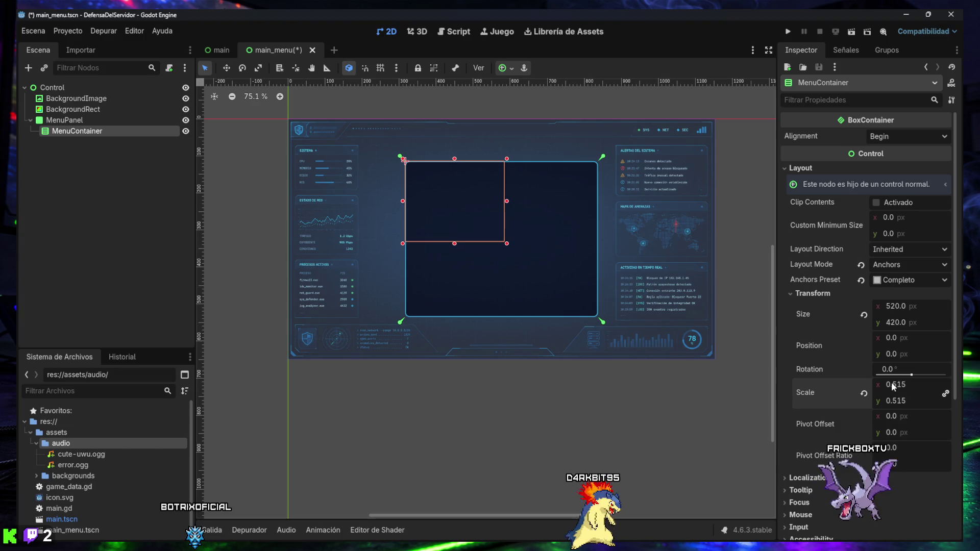
left_click(865, 393)
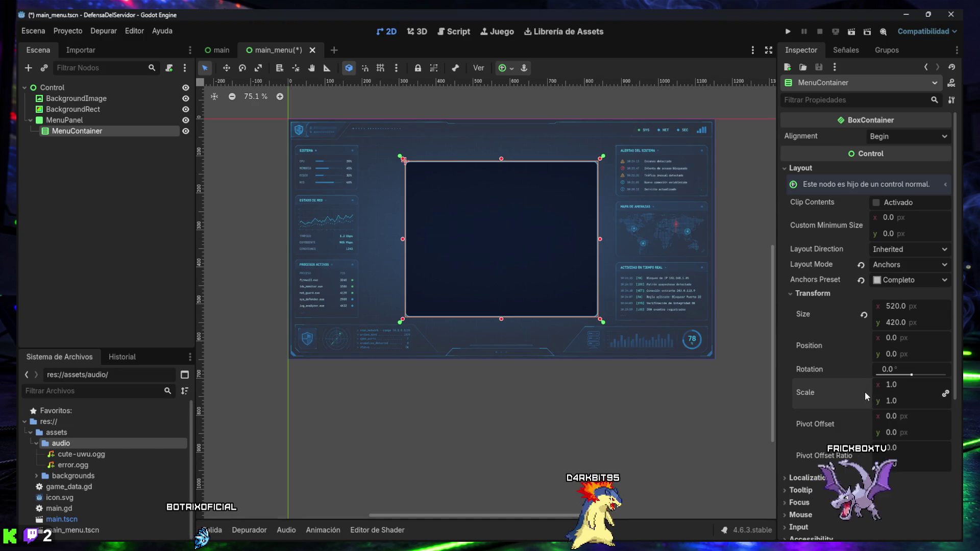
left_click_drag(890, 417, 890, 417)
left_click(864, 424)
left_click_drag(890, 433, 891, 433)
left_click(864, 425)
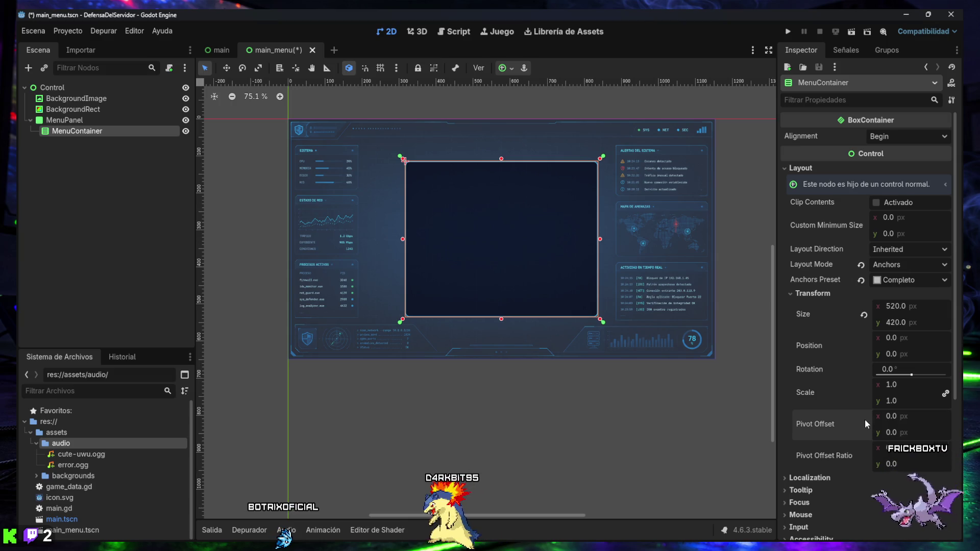
scroll(865, 419, "down", 2)
left_click(809, 258)
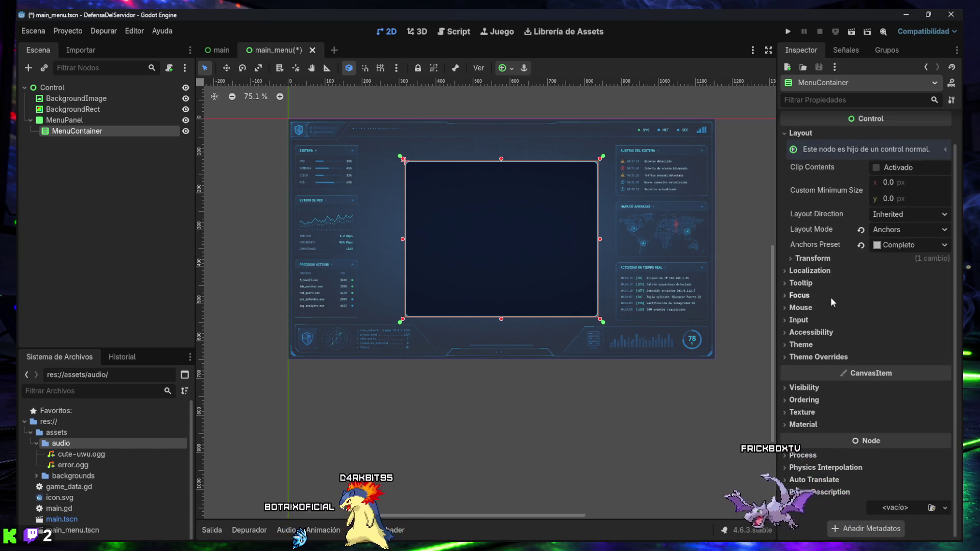
scroll(822, 276, "up", 2)
left_click(799, 168)
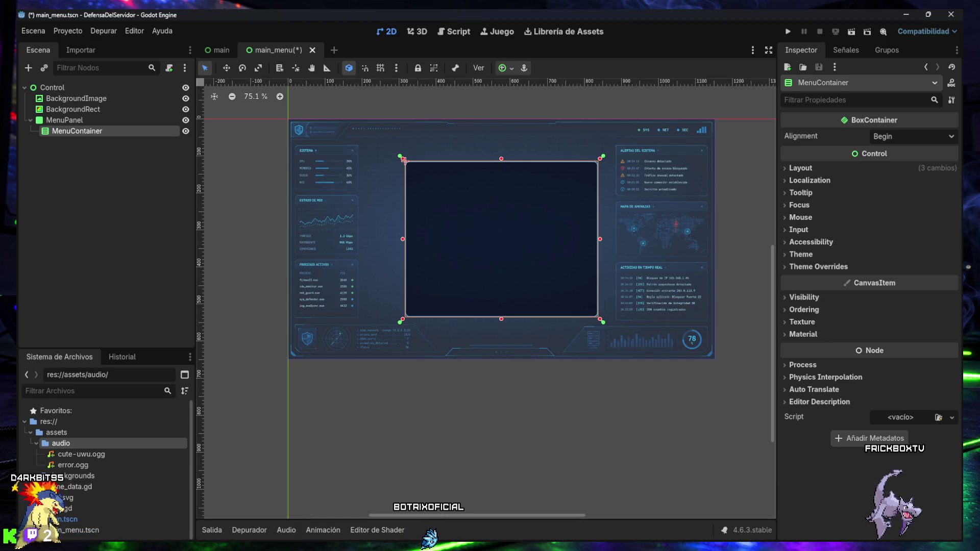
right_click(79, 131)
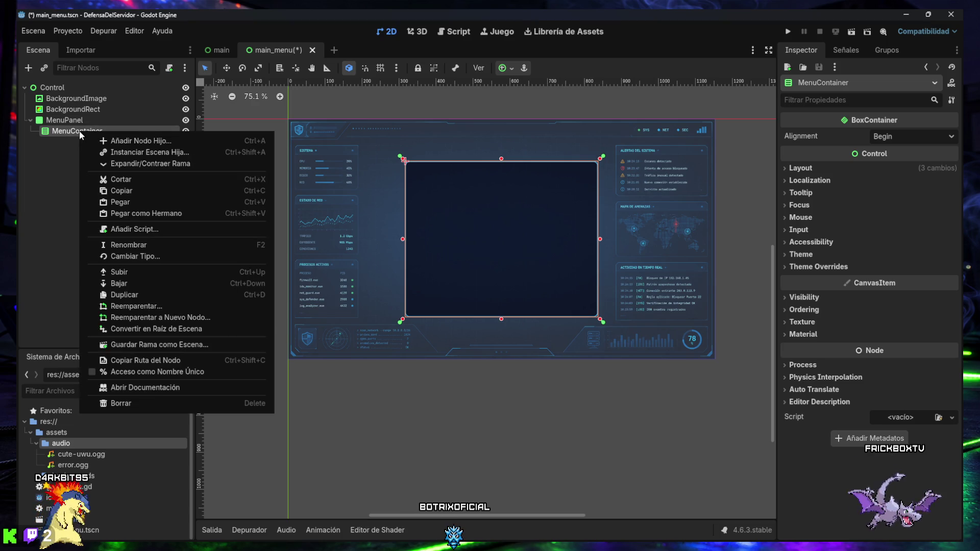
Add a Label child node under MenuContainer.
left_click(55, 155)
double_click(60, 131)
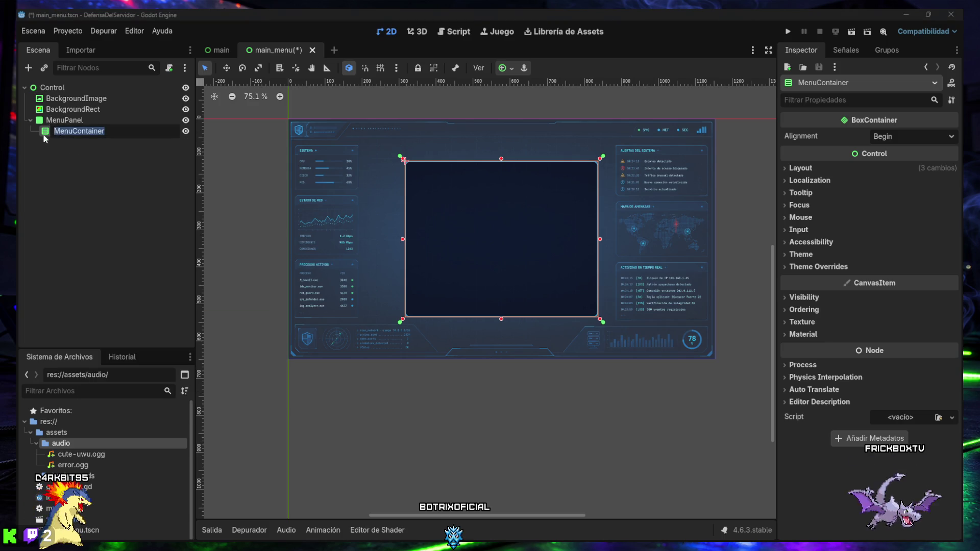
left_click(29, 69)
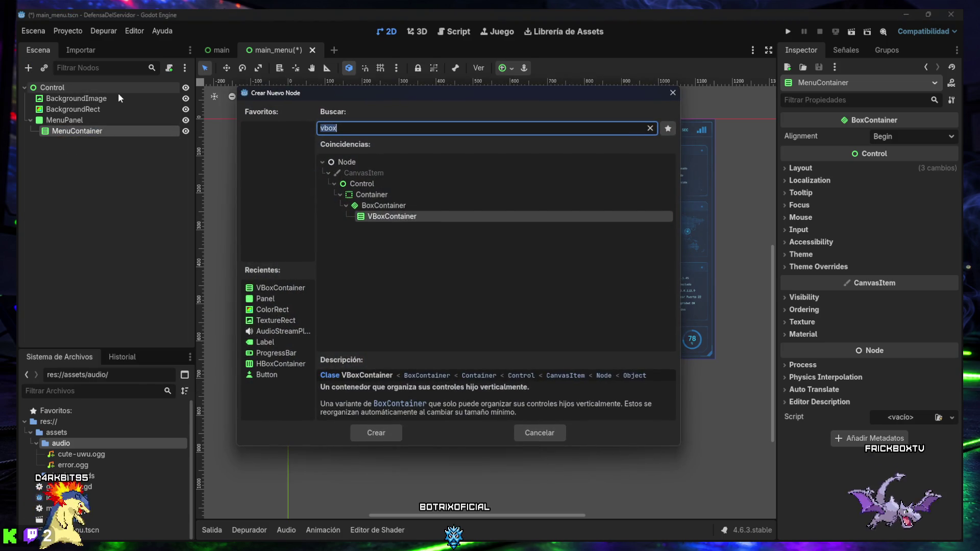
type("label")
key("Return")
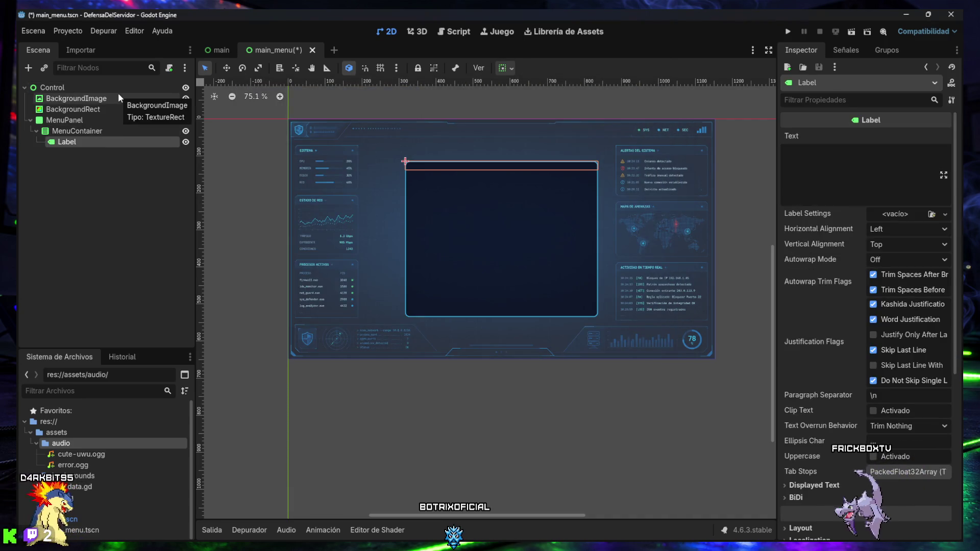
Add a Button child to MenuContainer and duplicate it into Button2 and Button3.
left_click(76, 131)
left_click(28, 68)
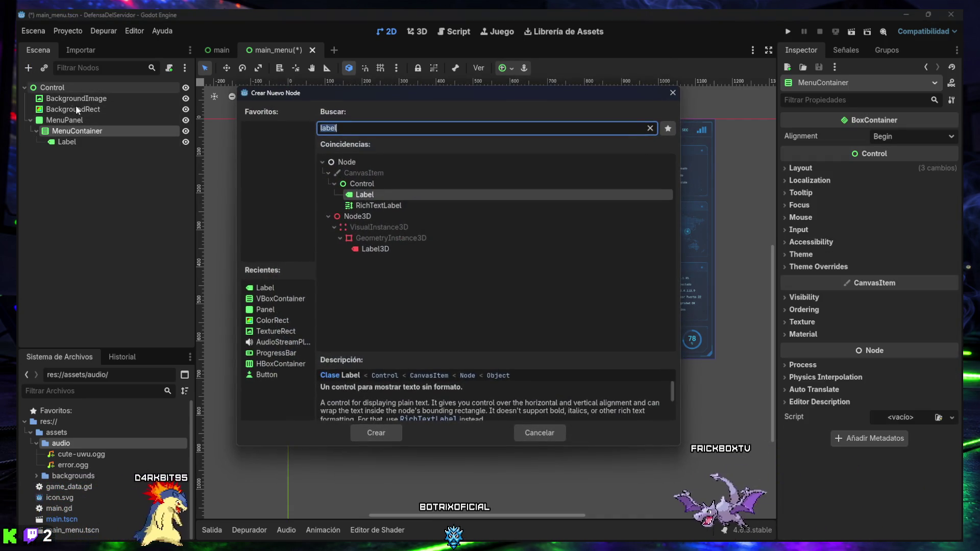
type("button")
key("Return")
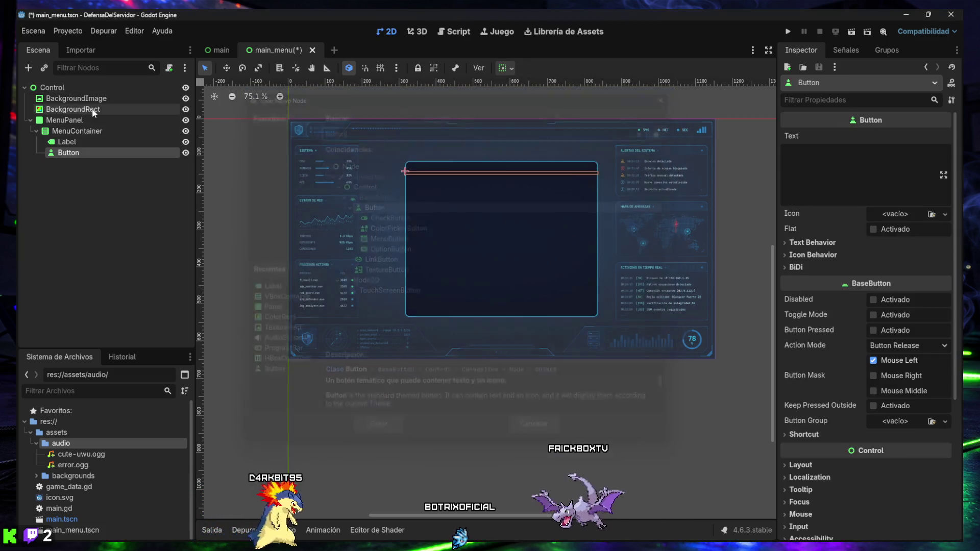
key("ctrl+d")
key("ctrl+d")
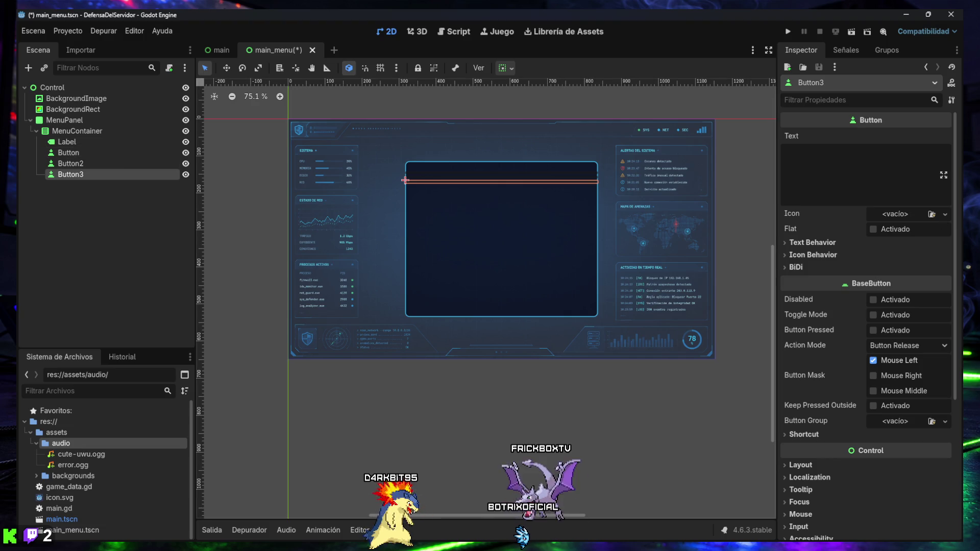
Rename the Label node to TitleLabel.
left_click(65, 142)
left_click(64, 142)
type("TitleLabel")
key("Return")
left_click(66, 152)
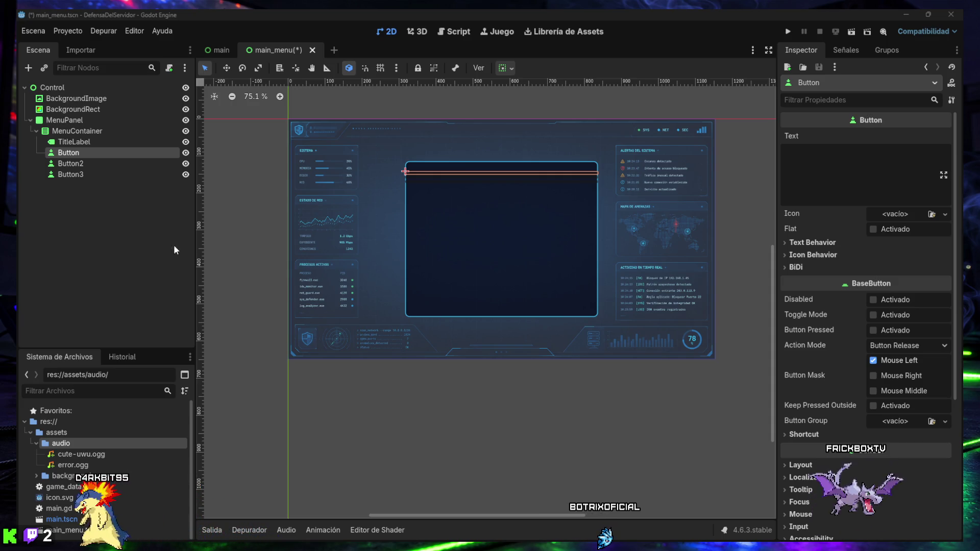
Rename the buttons PlayButton, OptionsButton and ExitButton, and give TitleLabel the text DEFENSA DEL SERVIDOR.
double_click(70, 153)
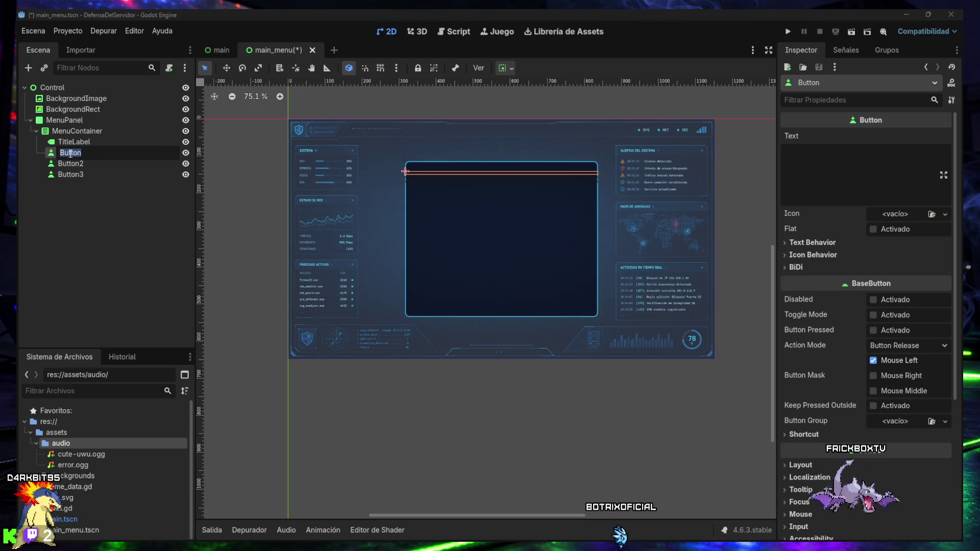
left_click(71, 164)
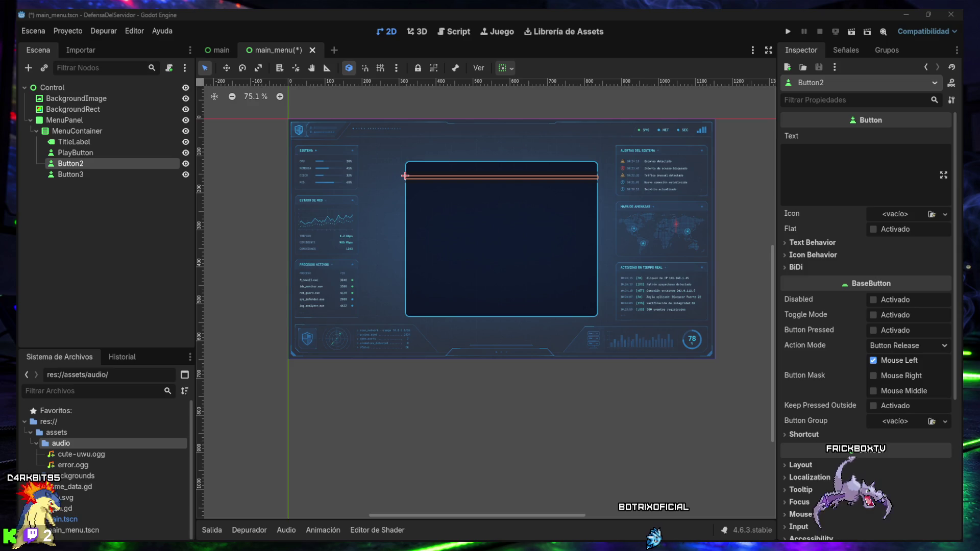
double_click(75, 164)
key("Return")
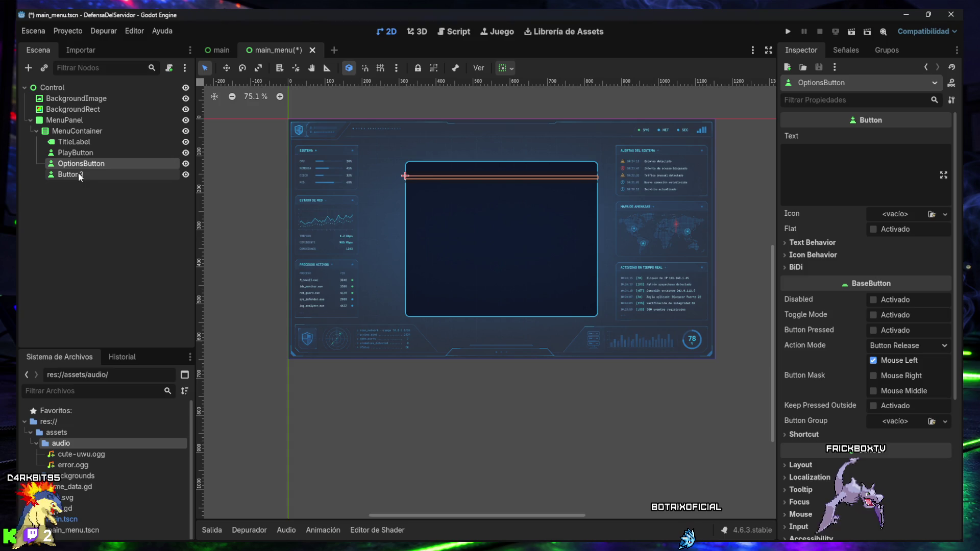
left_click(72, 175)
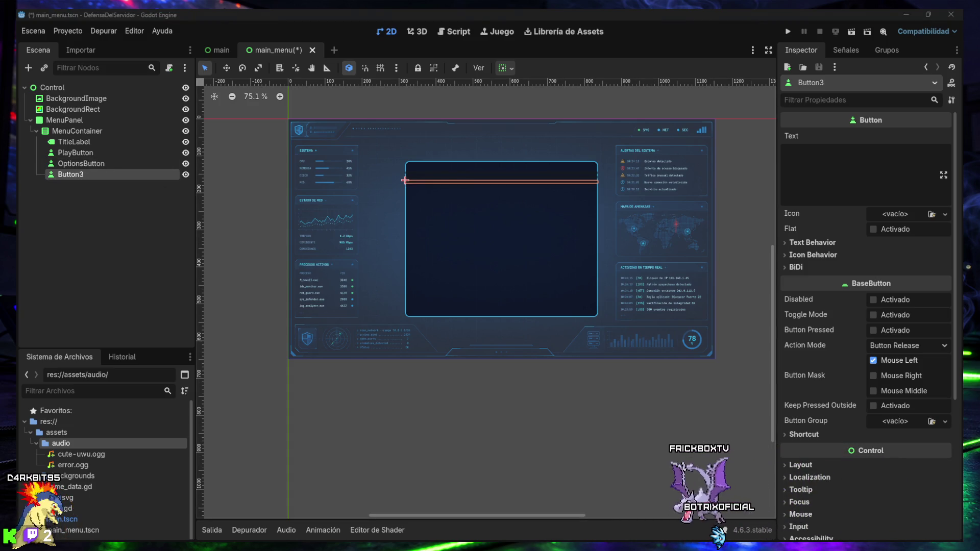
key("F2")
type("ExitButton")
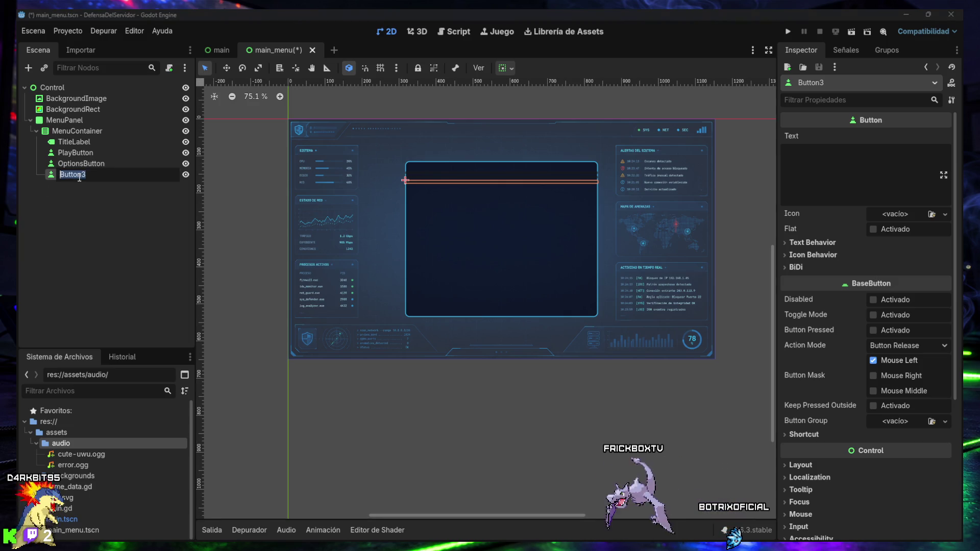
key("Return")
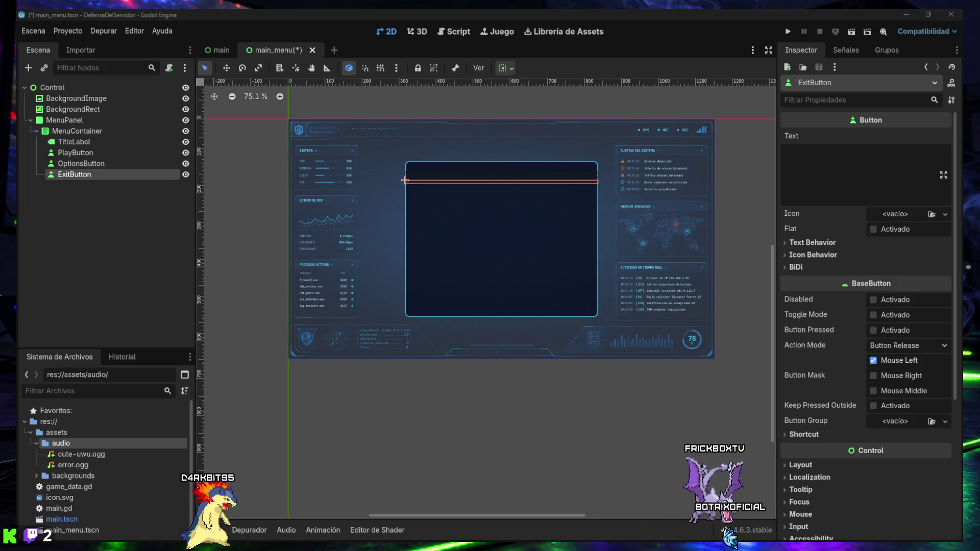
left_click(84, 143)
left_click(831, 168)
type("DEFENSA DEL SERVIDOR")
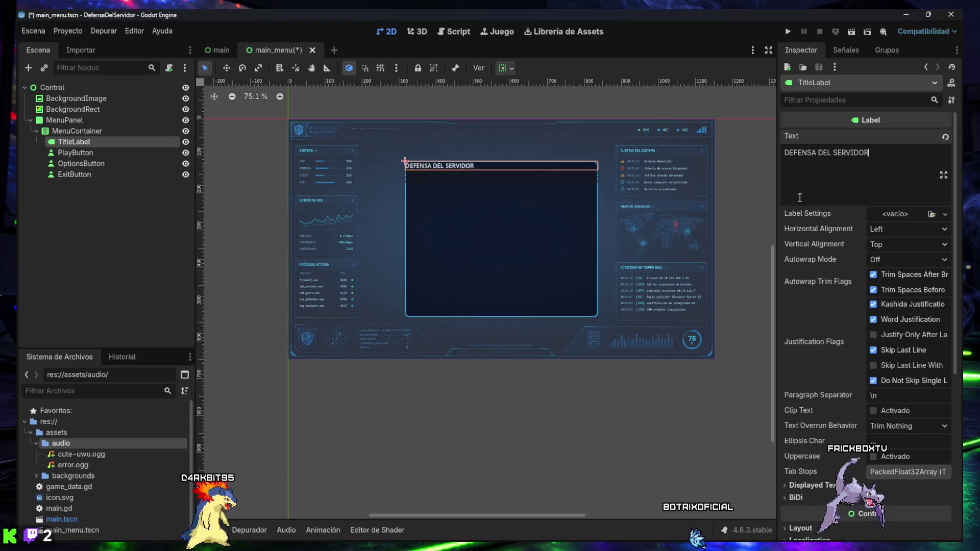
Set TitleLabel's Horizontal and Vertical Alignment to Center.
left_click(900, 229)
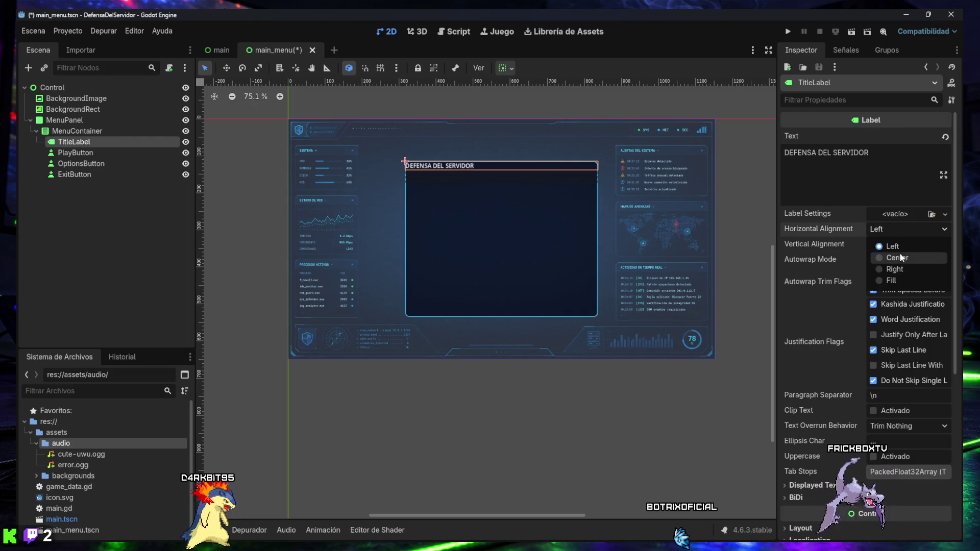
left_click(899, 253)
left_click(898, 243)
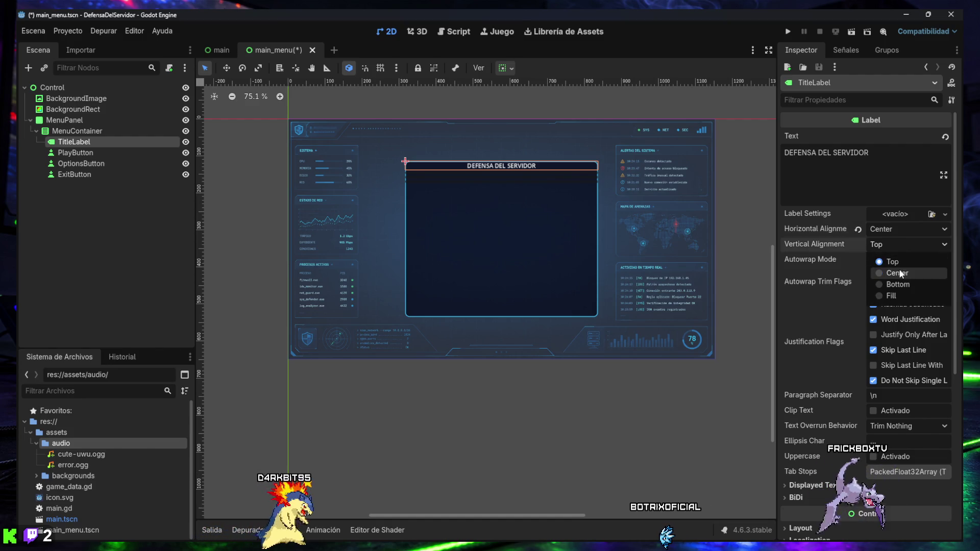
left_click(901, 273)
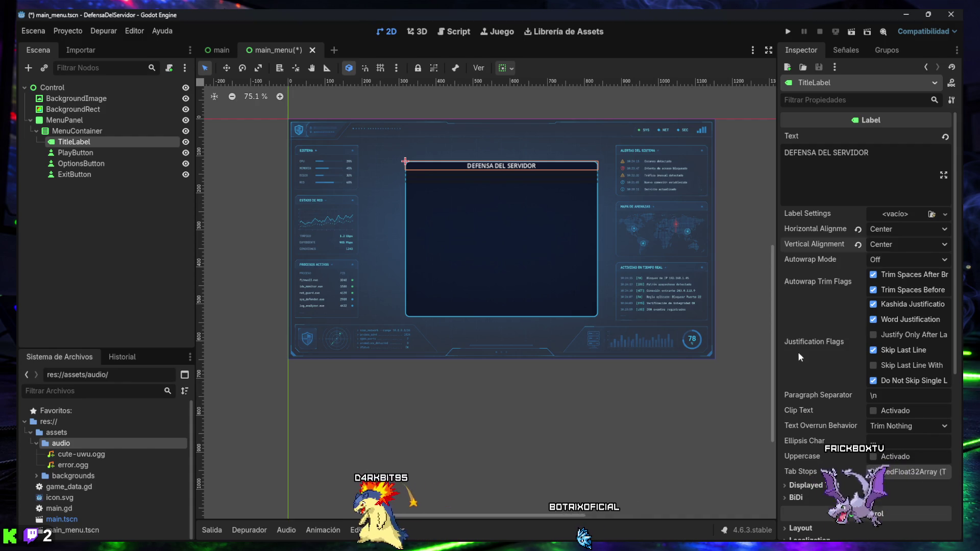
scroll(815, 446, "down", 5)
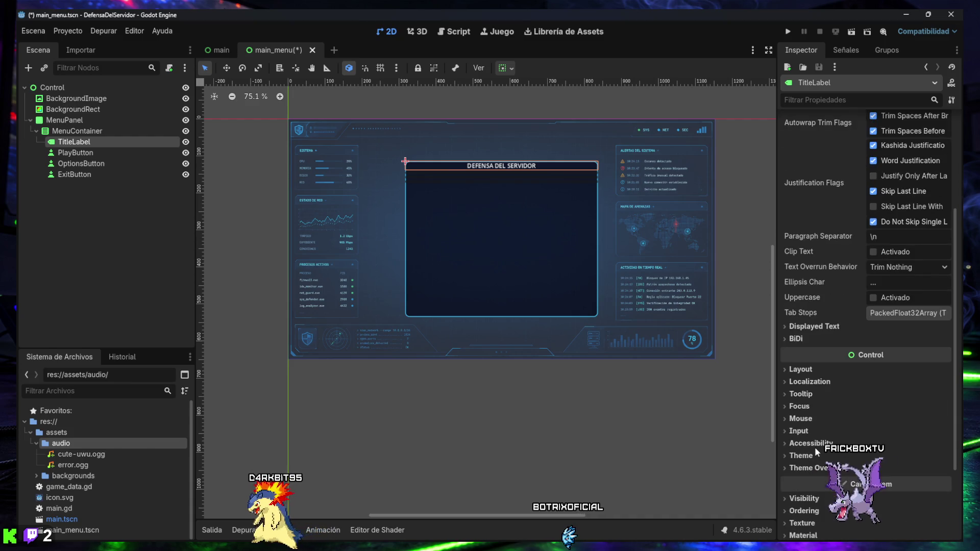
scroll(814, 365, "up", 5)
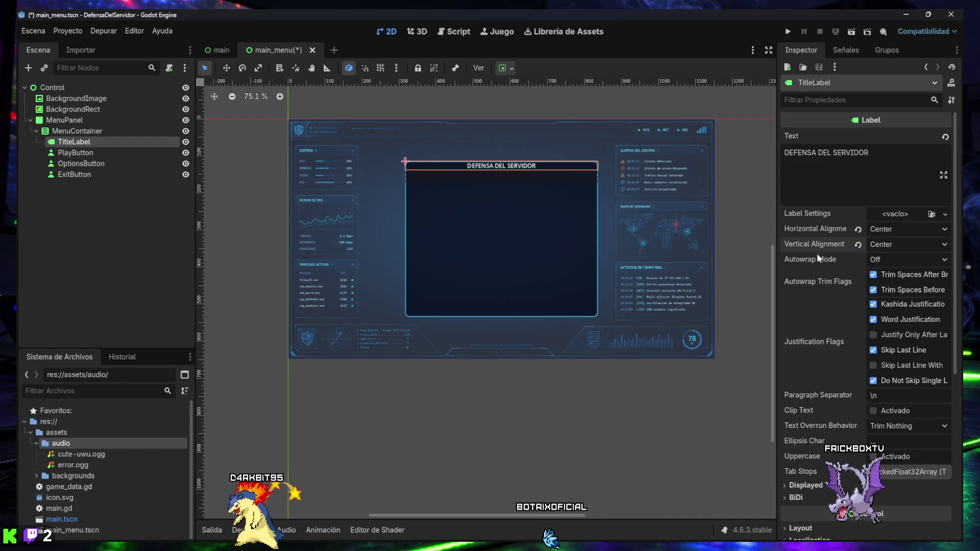
Give TitleLabel a Theme Overrides font size of 32.
left_click(846, 99)
type("font")
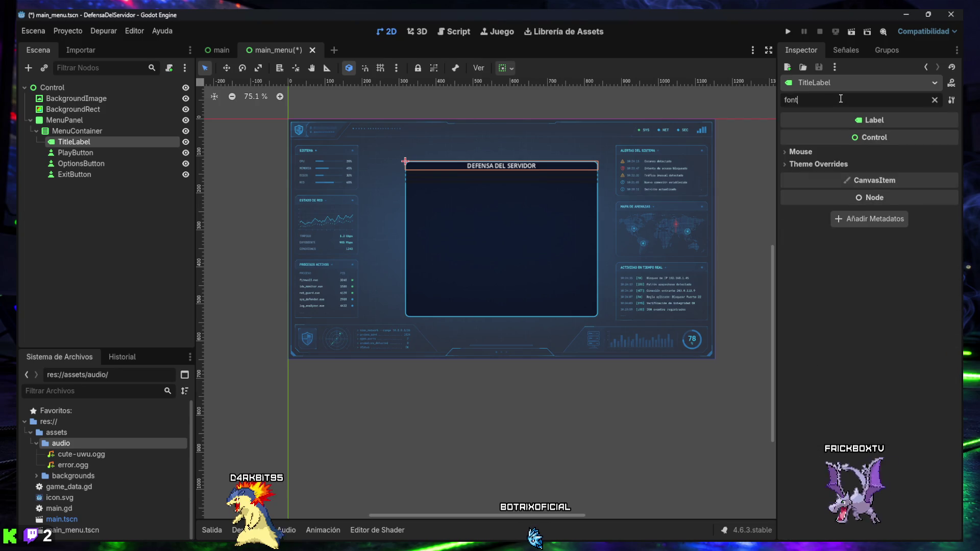
type(" size")
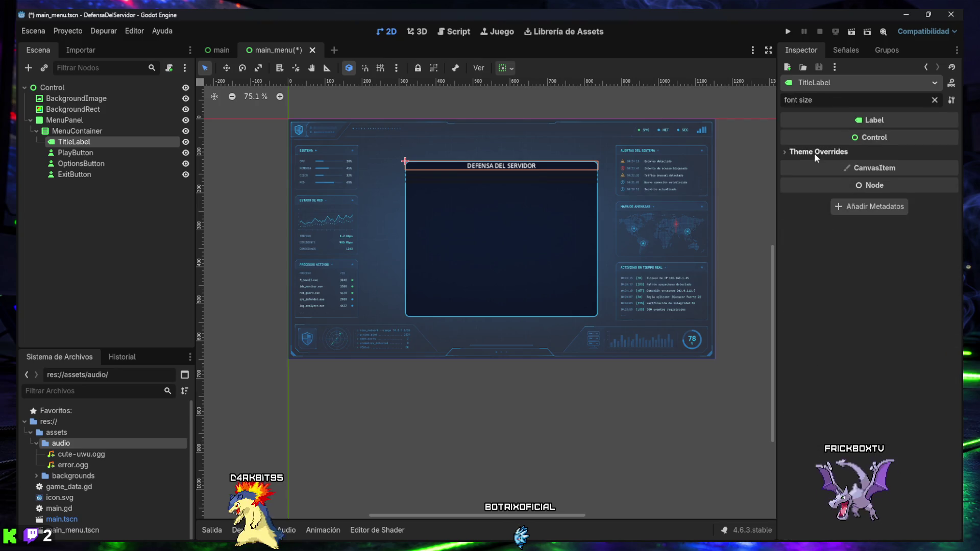
left_click(815, 152)
left_click(815, 162)
left_click(910, 174)
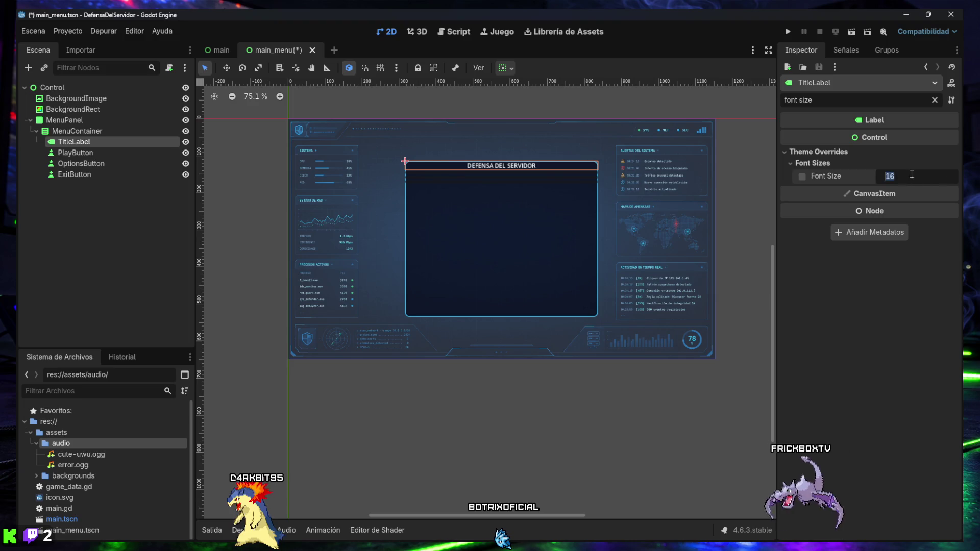
type("32")
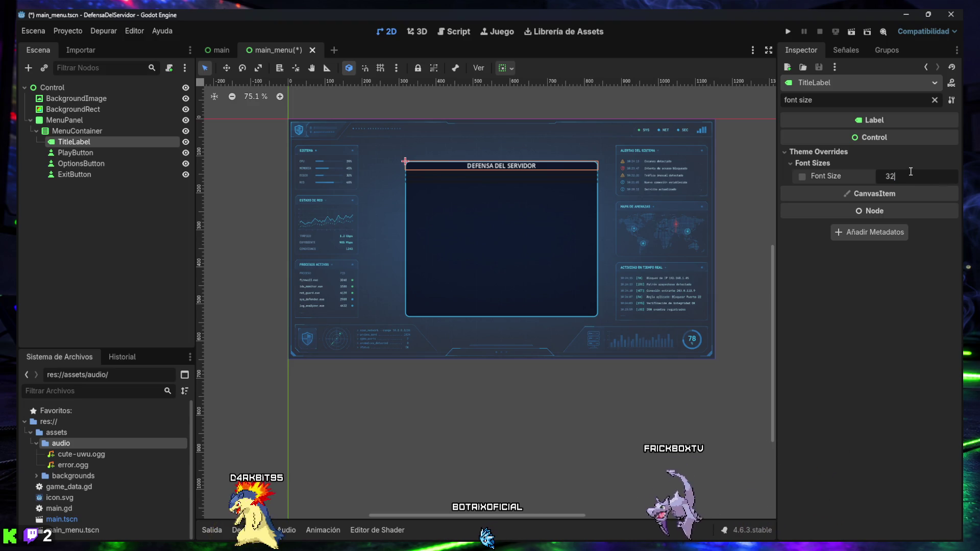
key("Return")
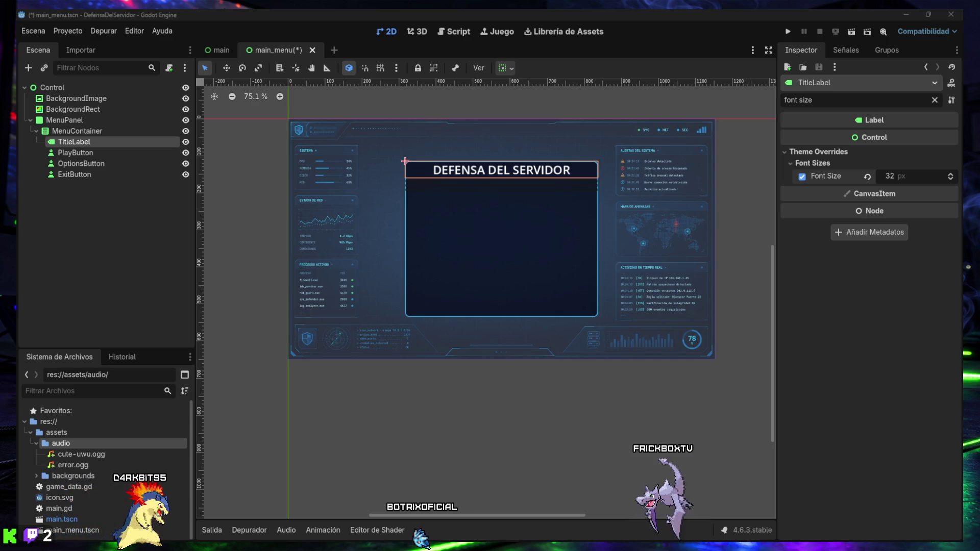
left_click(94, 154)
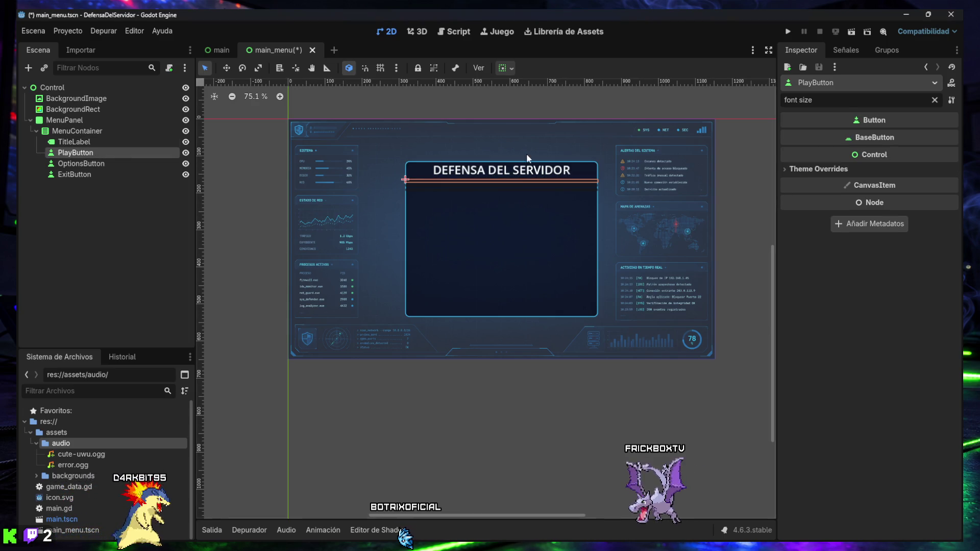
Set the button texts to JUGAR, OPCIONES and SALIR.
left_click(935, 100)
left_click(856, 154)
type("JUGAR")
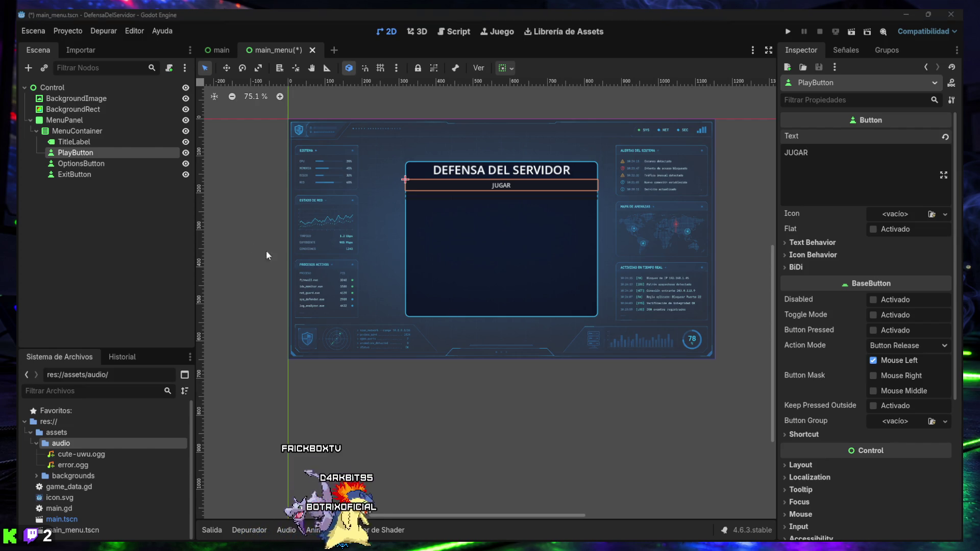
left_click(82, 164)
left_click(863, 153)
type("OPCIONES")
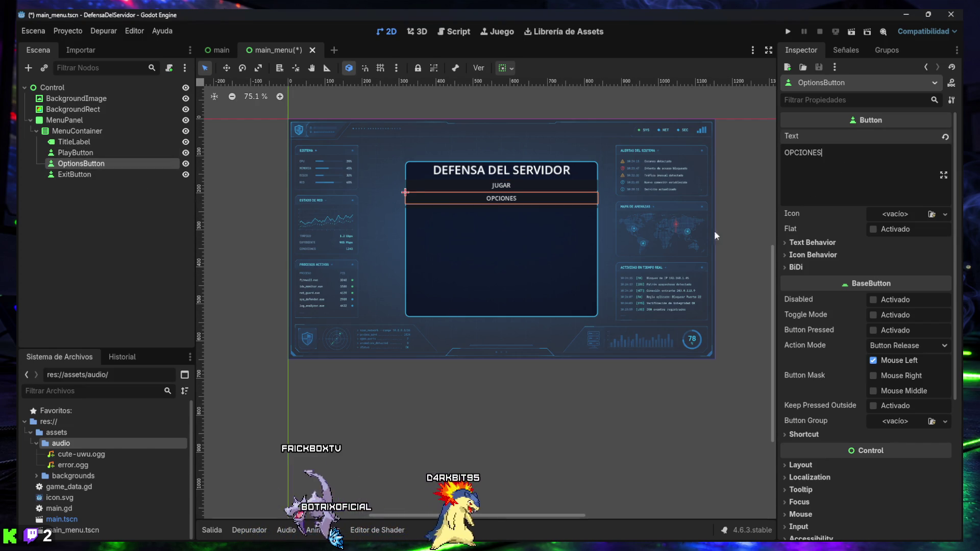
left_click(75, 174)
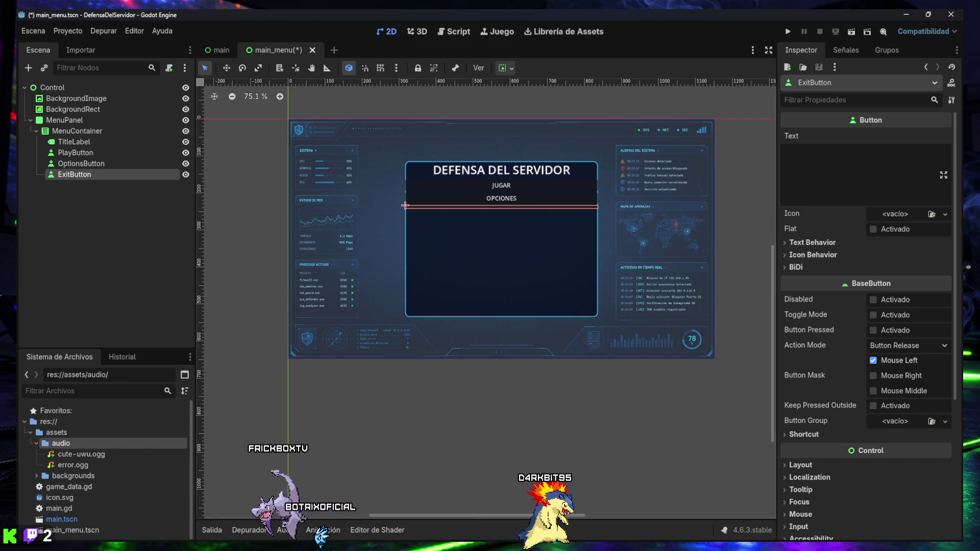
type("SALIR")
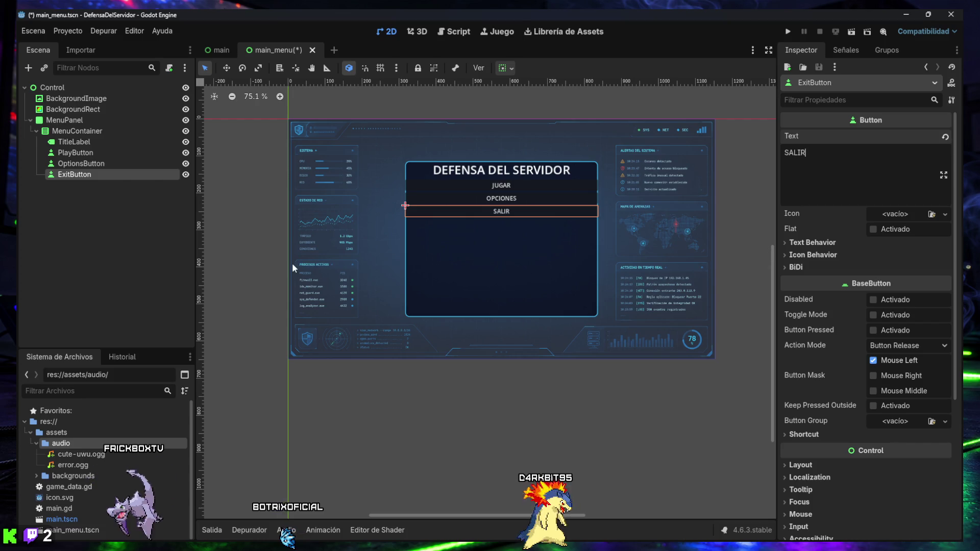
Check MenuContainer, TitleLabel and the three buttons, then save the main_menu scene.
left_click(64, 132)
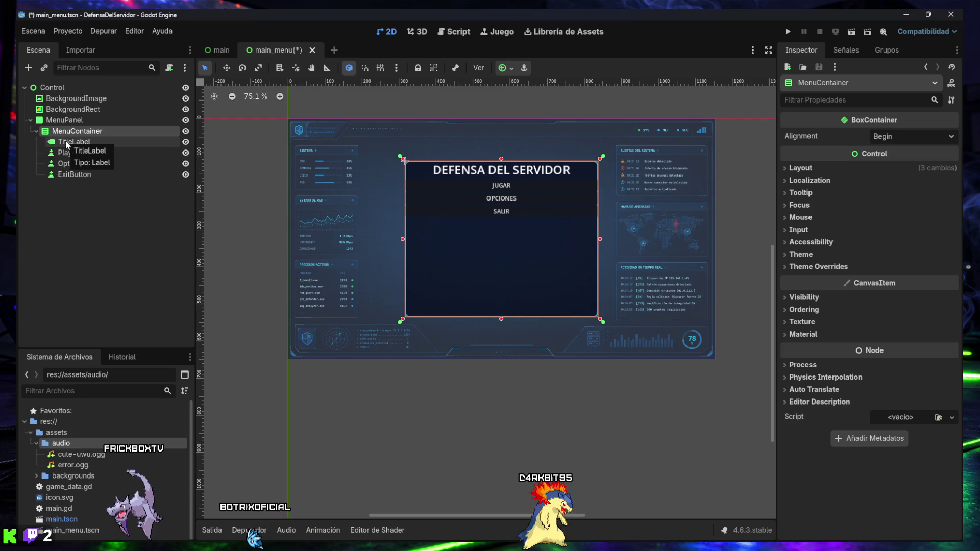
left_click(67, 143)
left_click(71, 153)
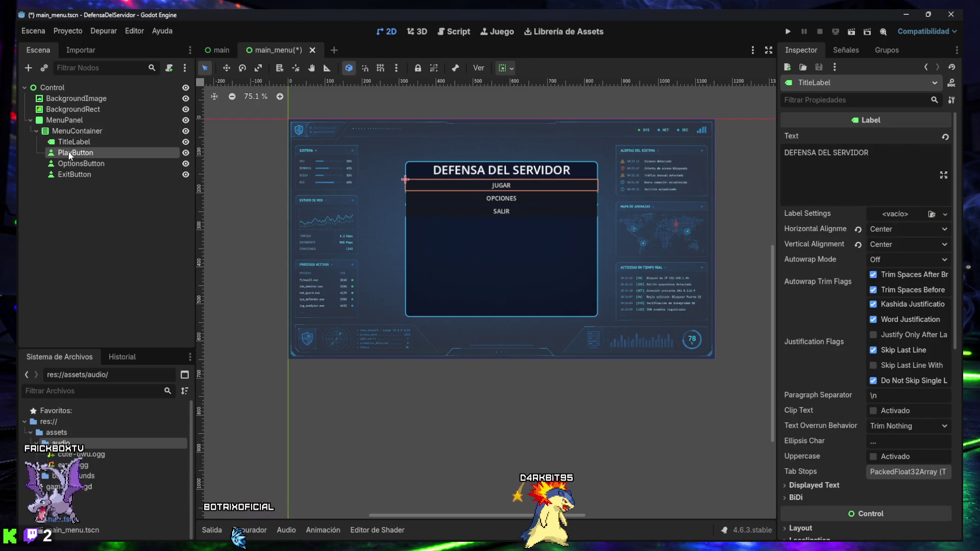
left_click(77, 164)
left_click(74, 174)
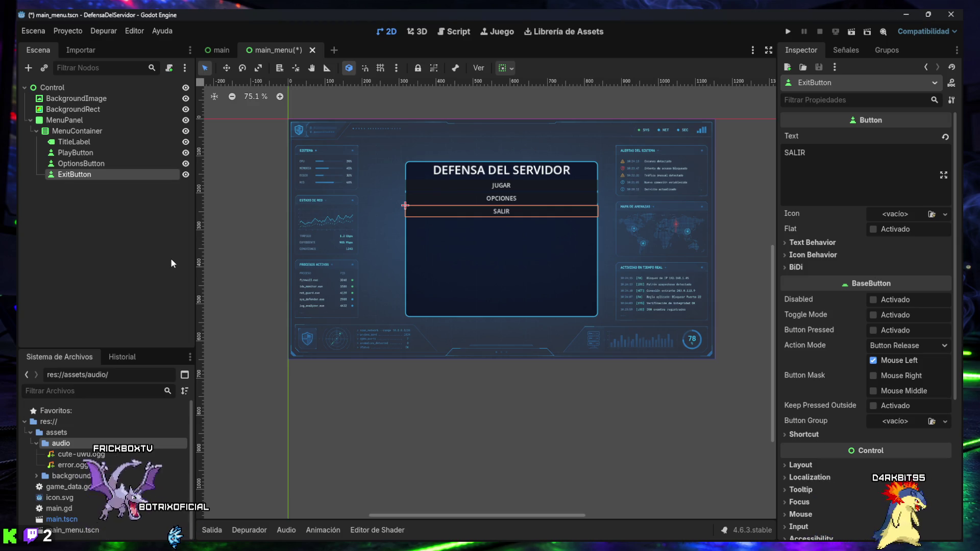
left_click(134, 219)
key("ctrl+s")
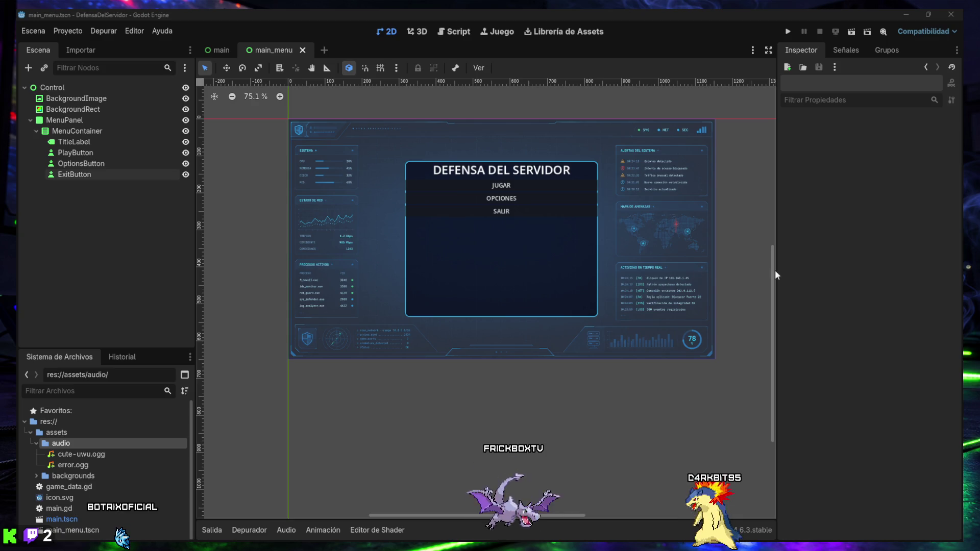
Collapse the audio and assets folders in the FileSystem dock, cancelling the Add Child Node dialog.
right_click(50, 86)
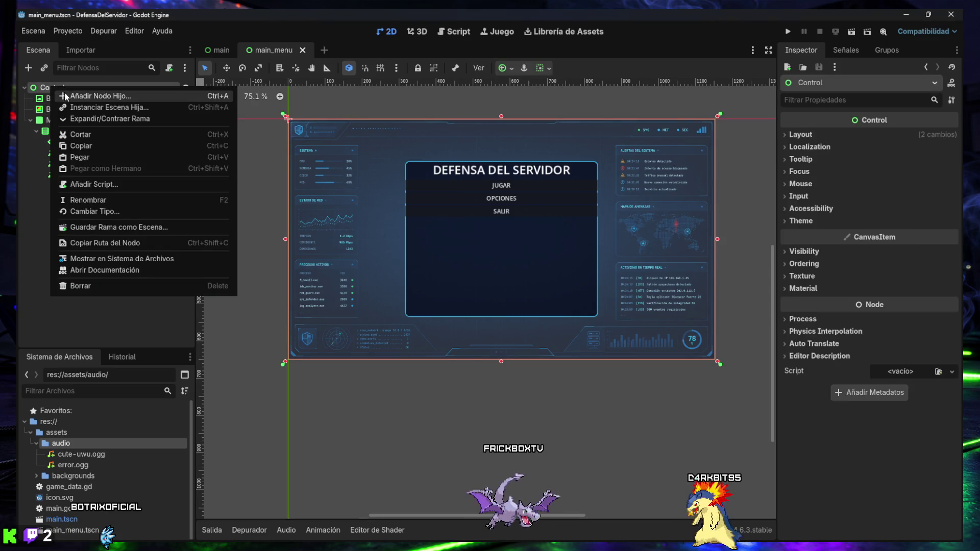
left_click(41, 175)
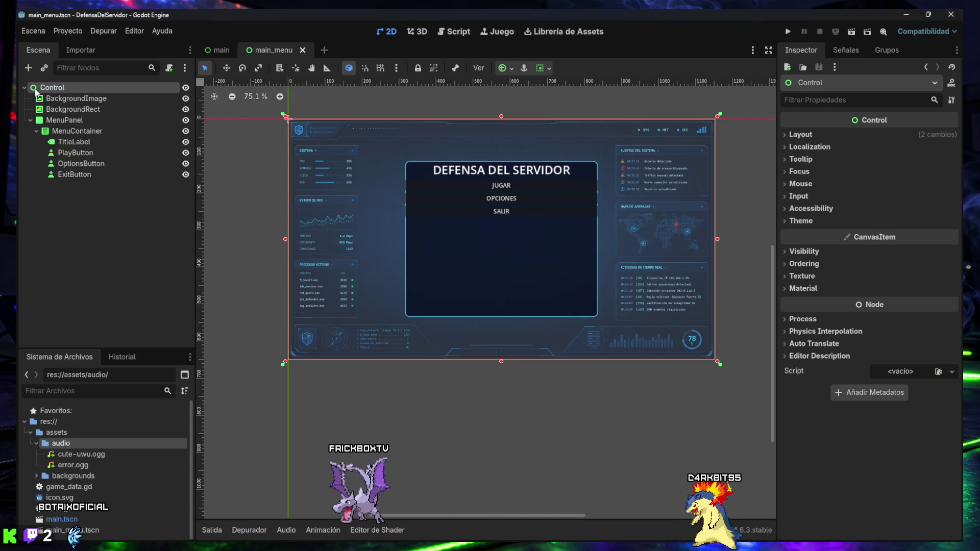
left_click(36, 443)
left_click(30, 432)
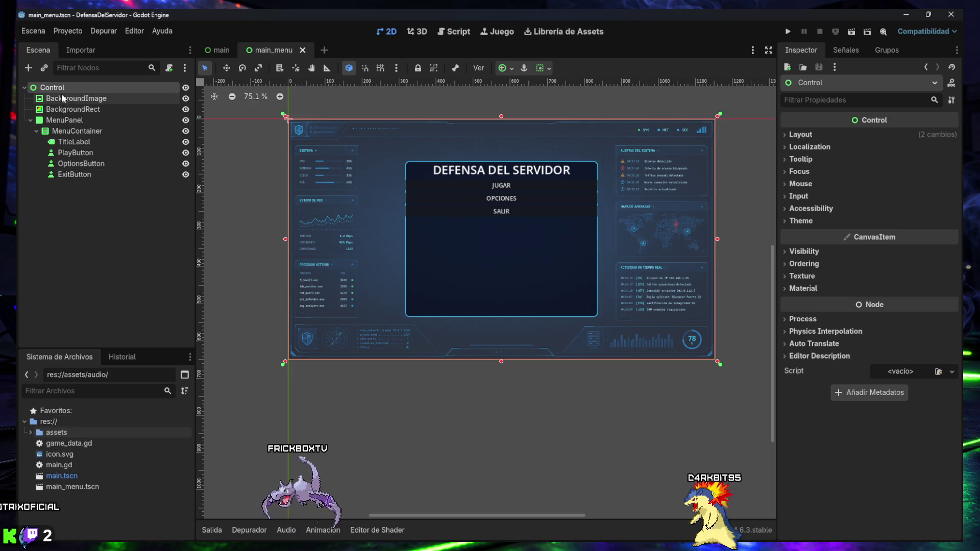
left_click(29, 68)
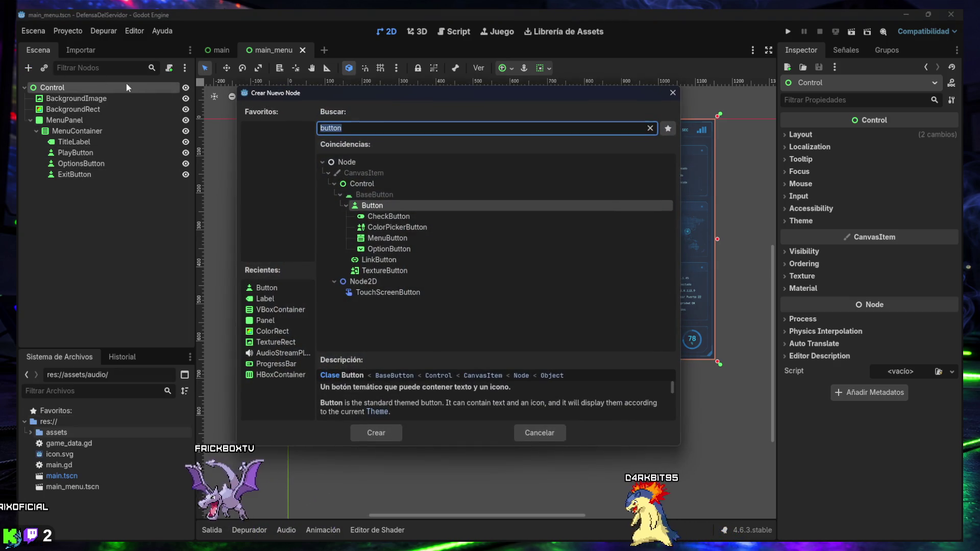
left_click(543, 437)
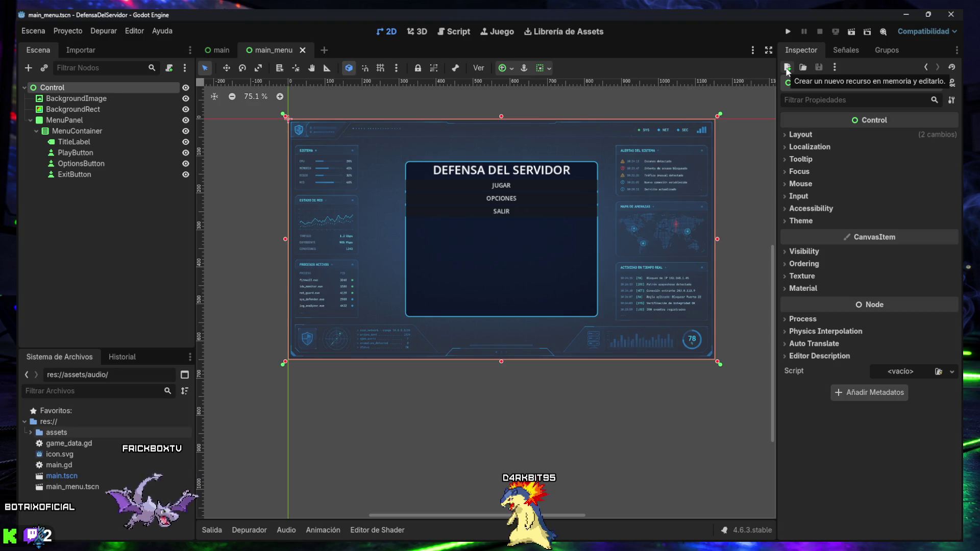
Create a new GDScript resource from the Inspector's new-resource search.
left_click(788, 69)
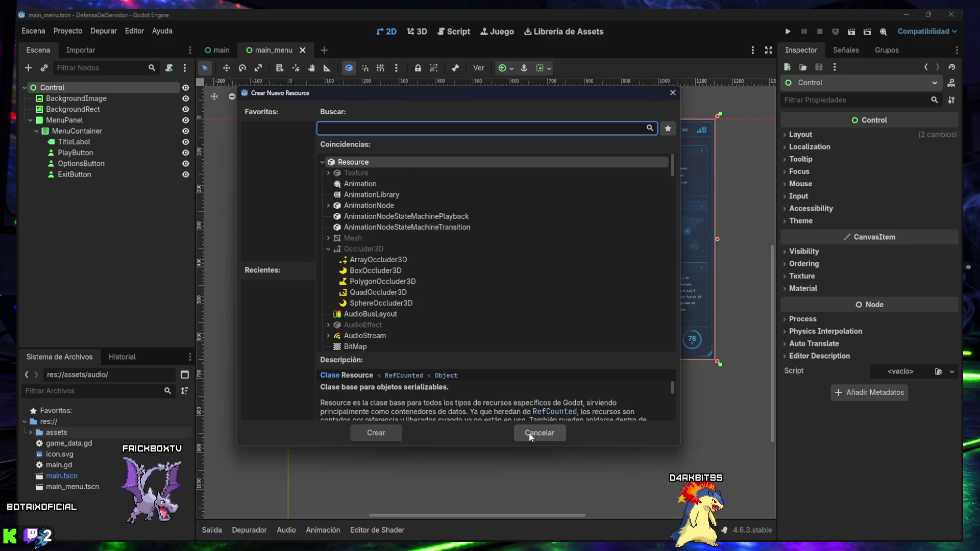
type("scr")
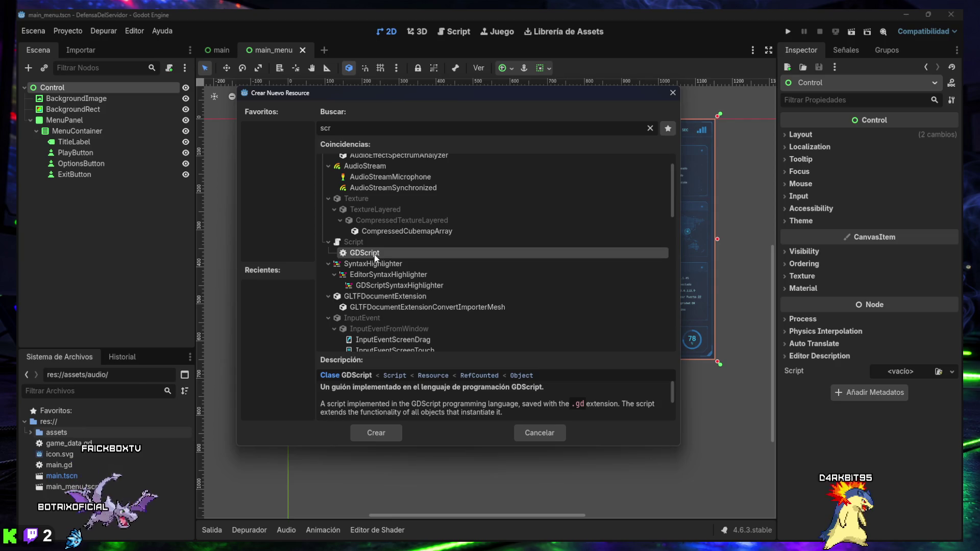
left_click(382, 432)
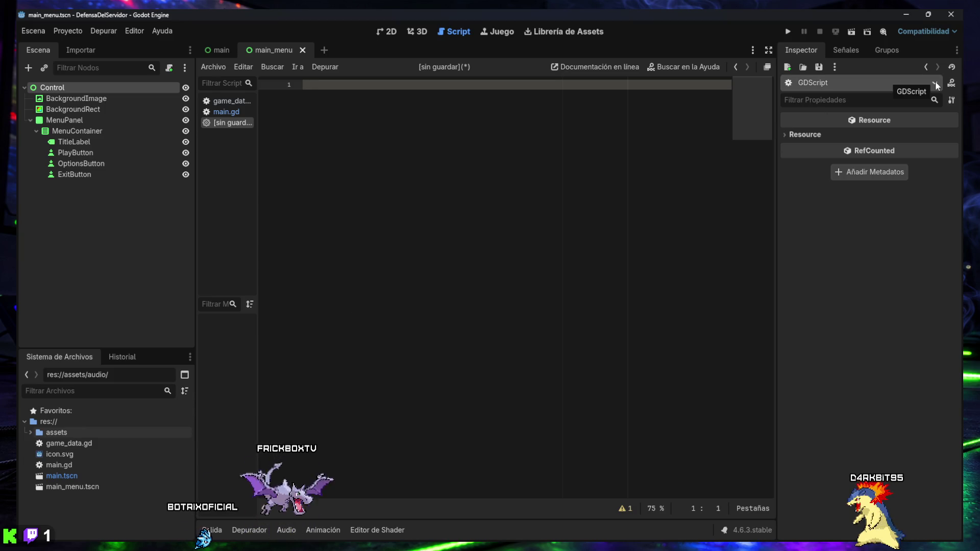
Close the [sin guardar] script with Descartar, then select the root Control node in the 2D view.
right_click(223, 126)
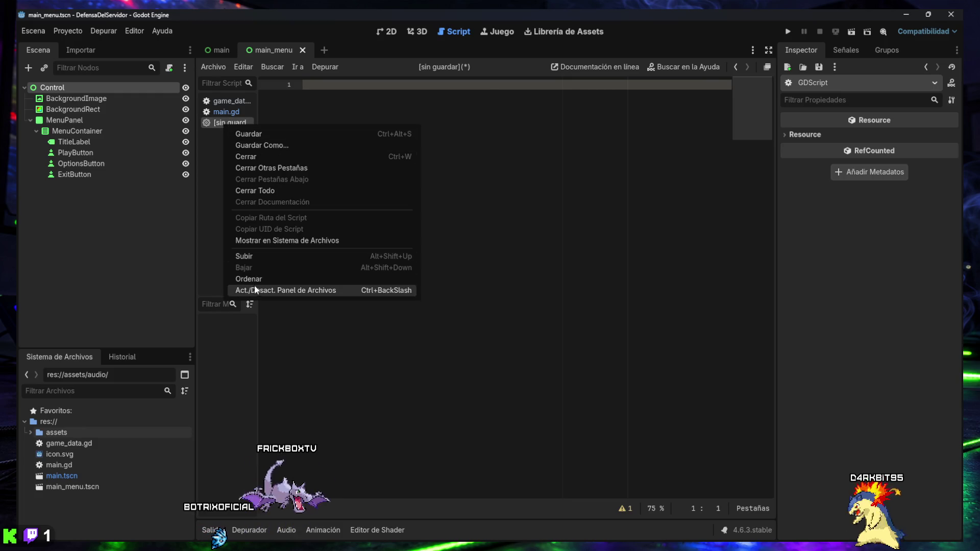
left_click(257, 156)
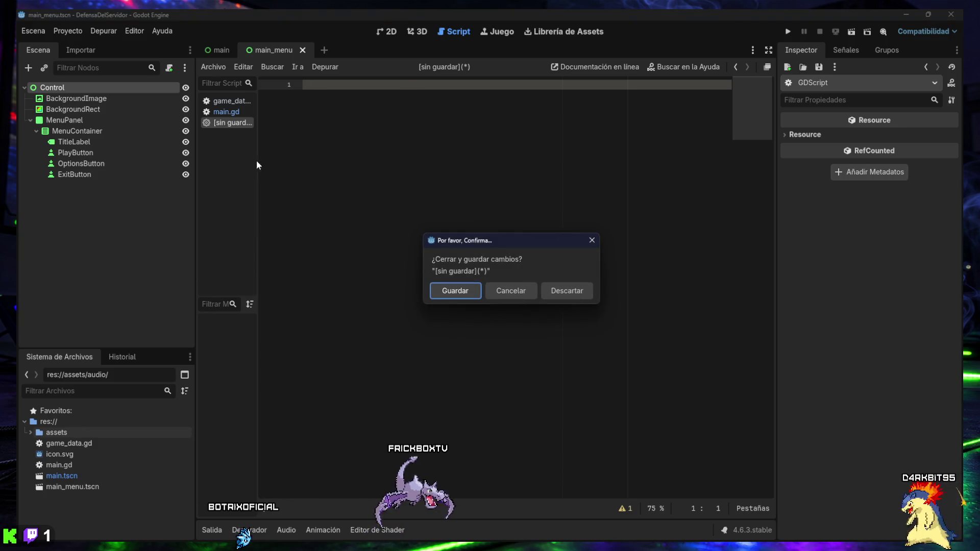
left_click(559, 291)
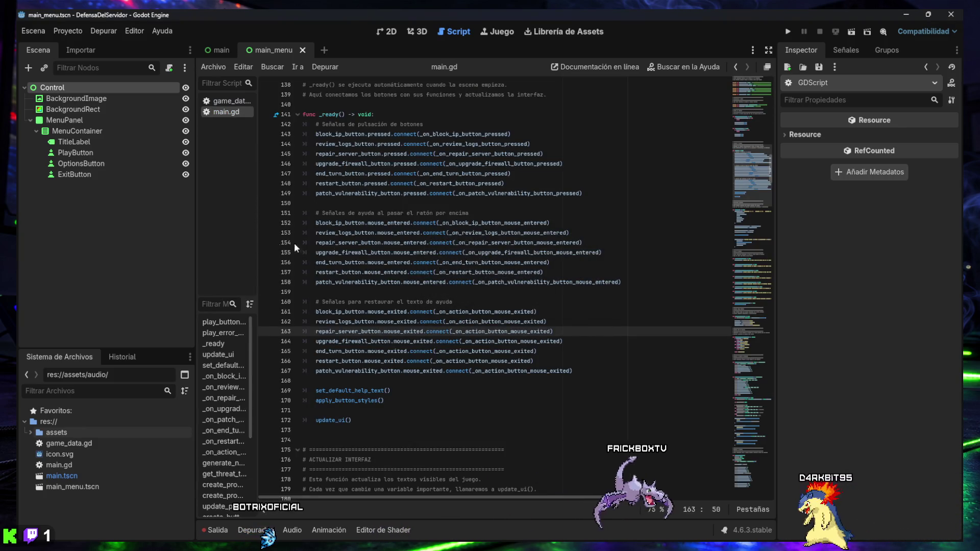
left_click(386, 32)
left_click(51, 90)
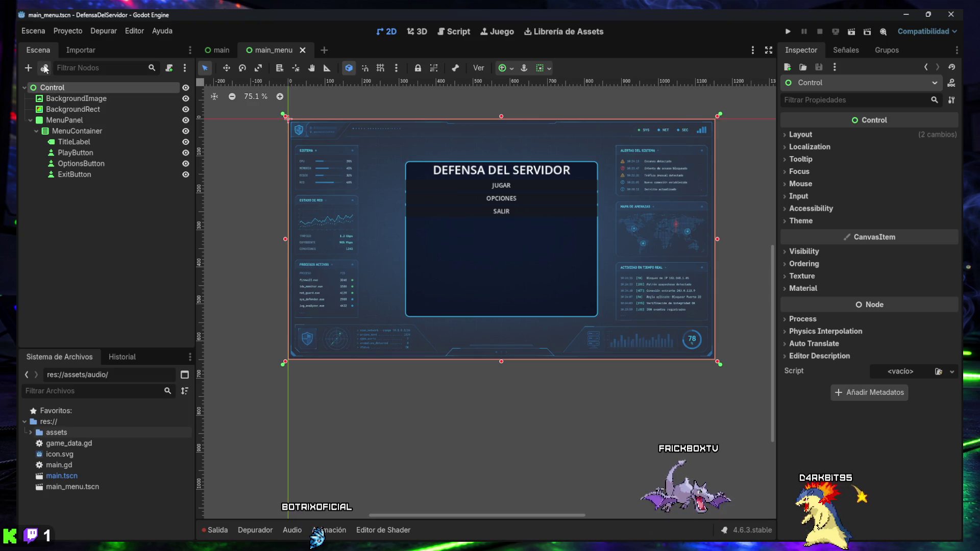
Attach a new script at res://main_menu.gd to the root Control node.
left_click(169, 68)
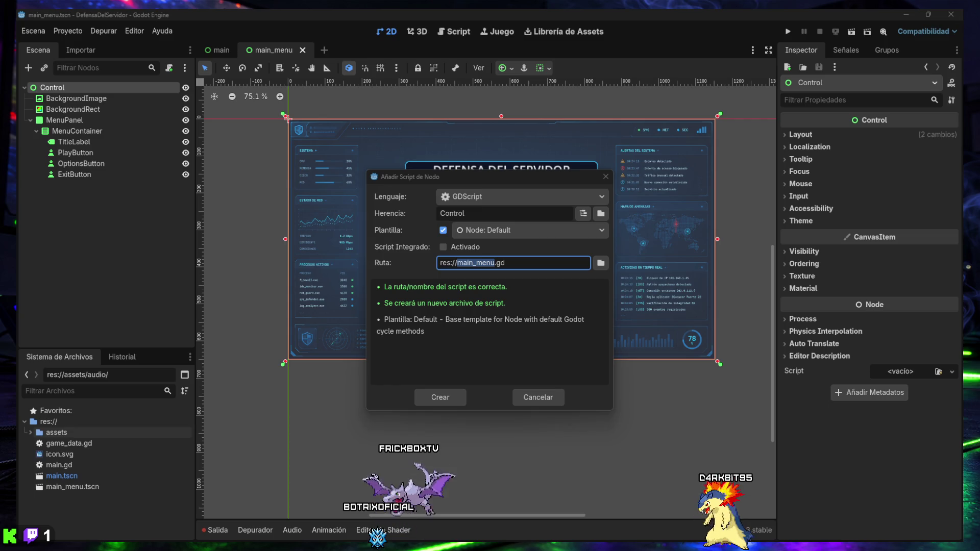
left_click_drag(539, 264, 466, 266)
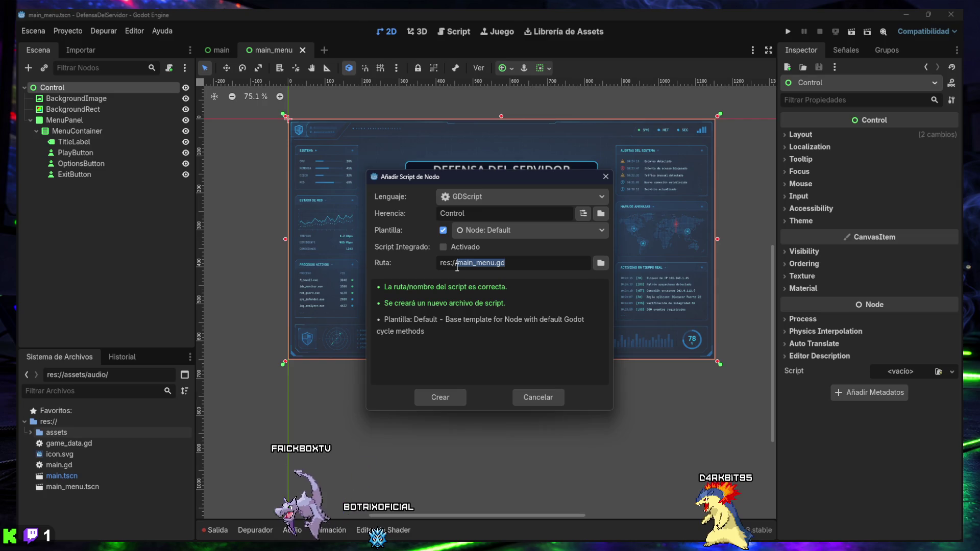
key("End")
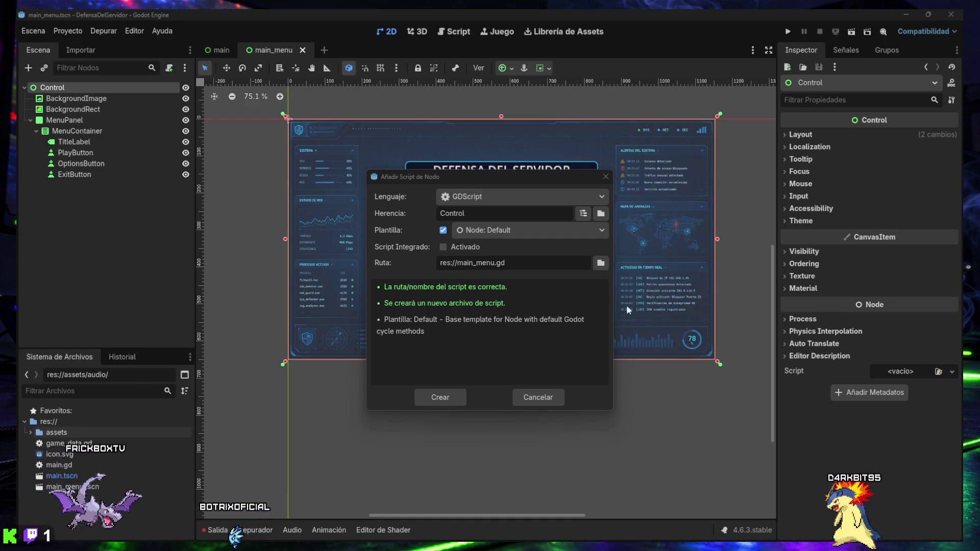
left_click(441, 396)
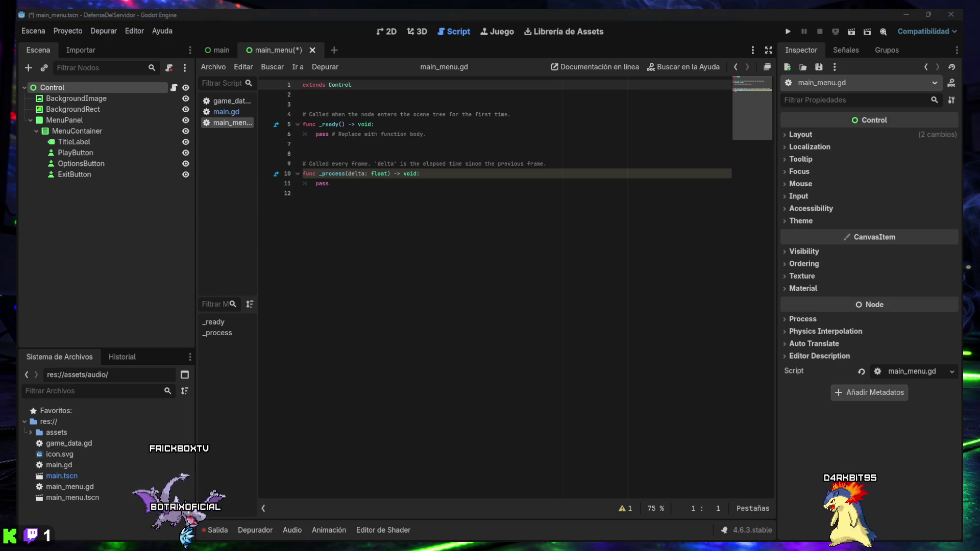
mouse_move(543, 240)
left_mouse_down()
mouse_move(307, 164)
mouse_move(301, 86)
mouse_move(279, 78)
left_mouse_up()
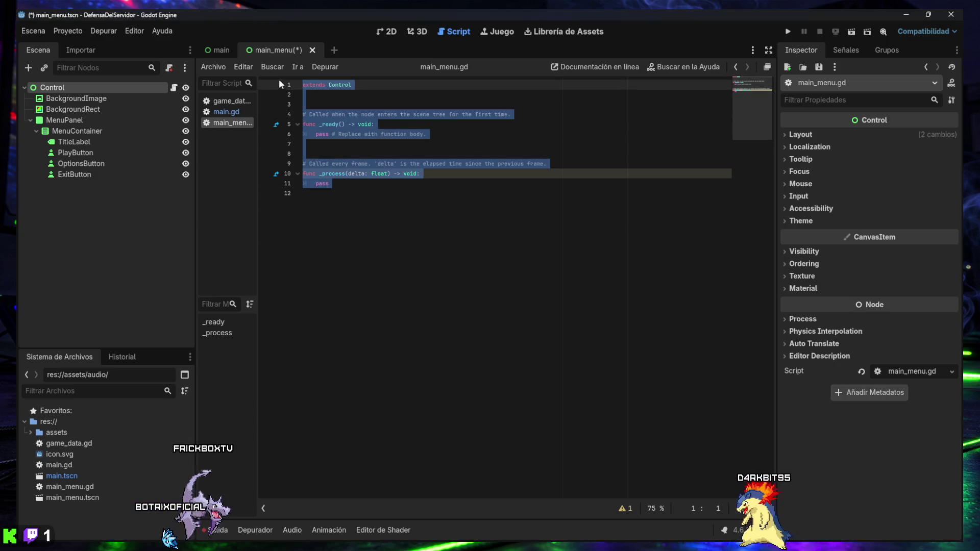
Replace the template with the JUGAR/OPCIONES/SALIR button handlers and save main_menu.gd.
key("ctrl+v")
key("ctrl+s")
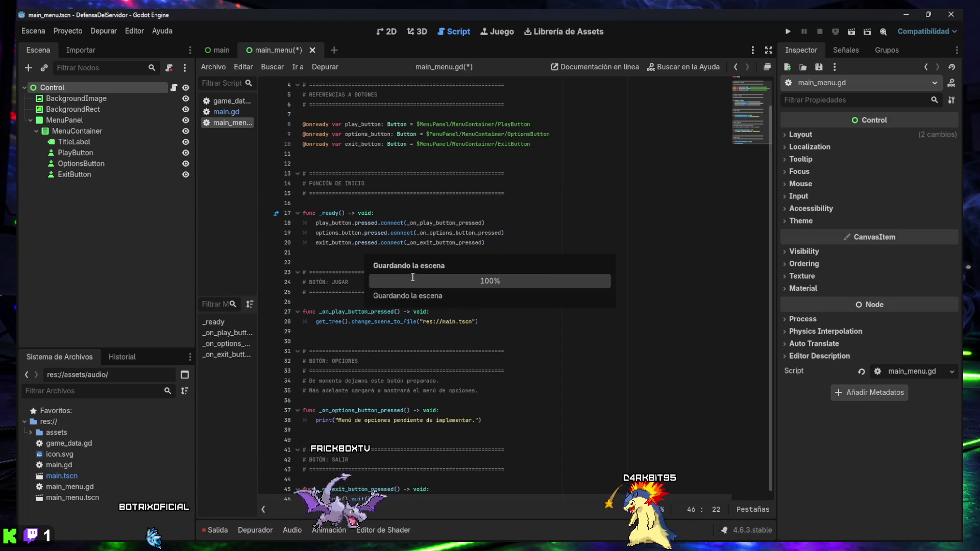
scroll(418, 306, "up", 1)
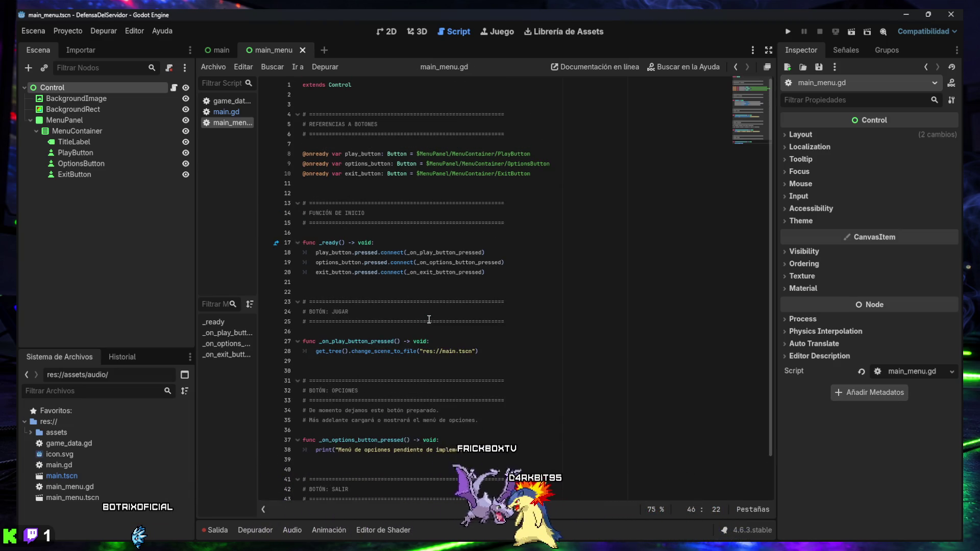
scroll(424, 307, "down", 2)
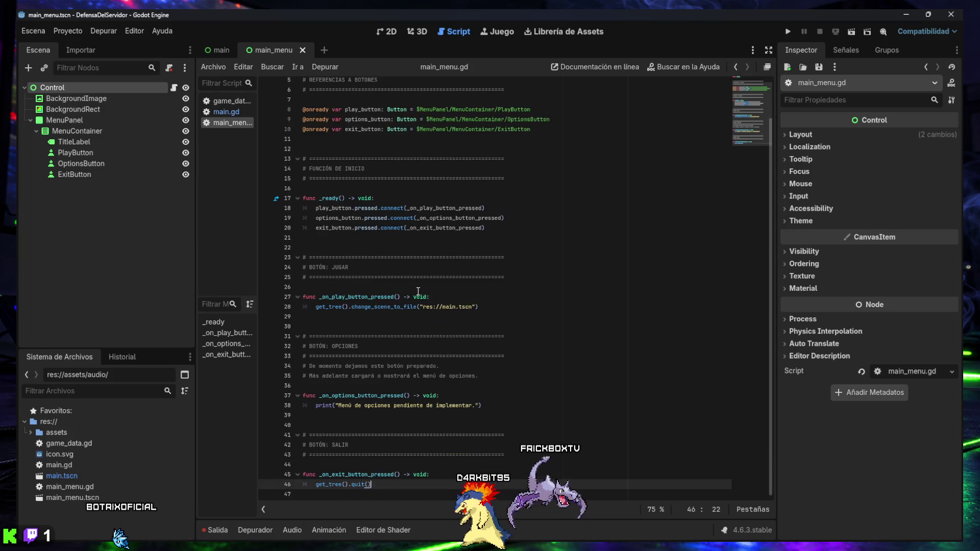
Review main.gd and game_data.gd, then open Proyecto > Configuración del Proyecto.
left_click(225, 111)
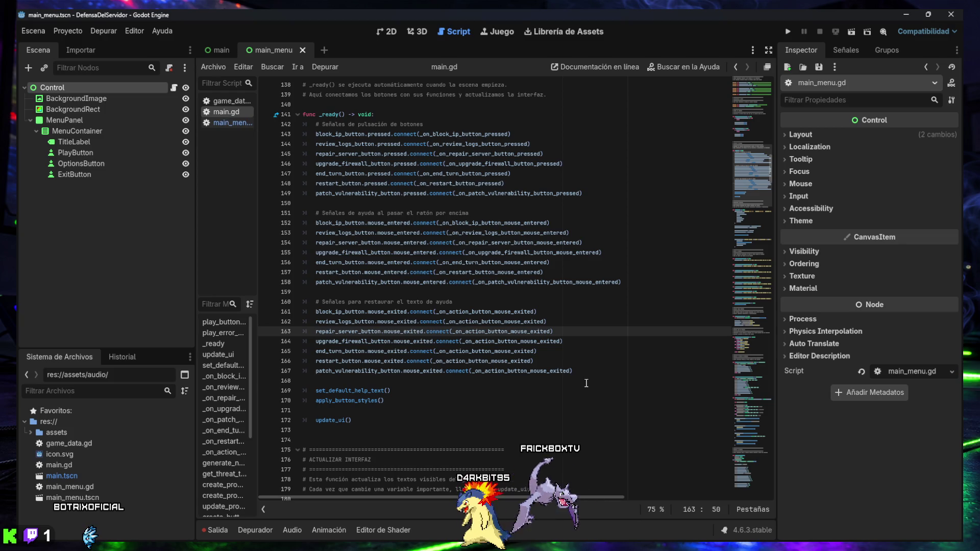
left_click(228, 125)
left_click(229, 101)
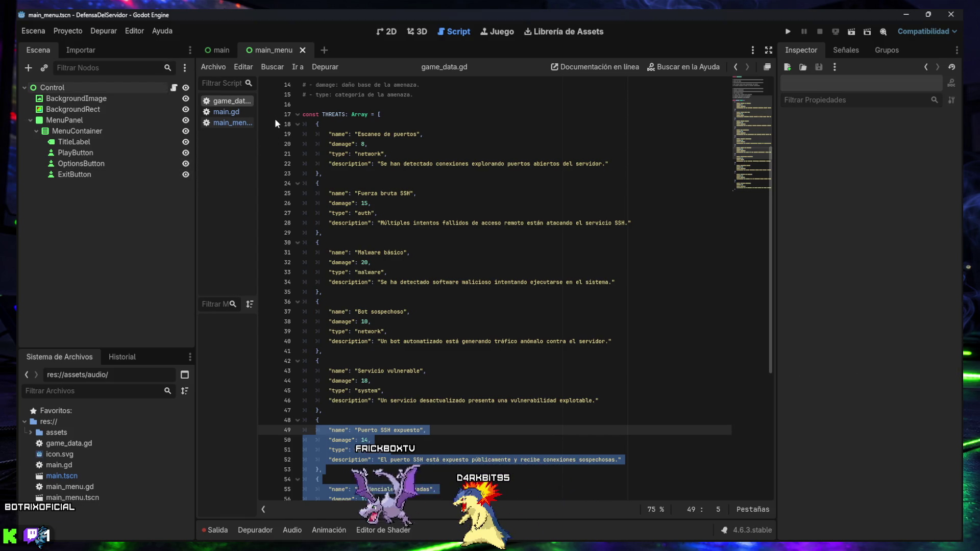
left_click(228, 112)
left_click(228, 123)
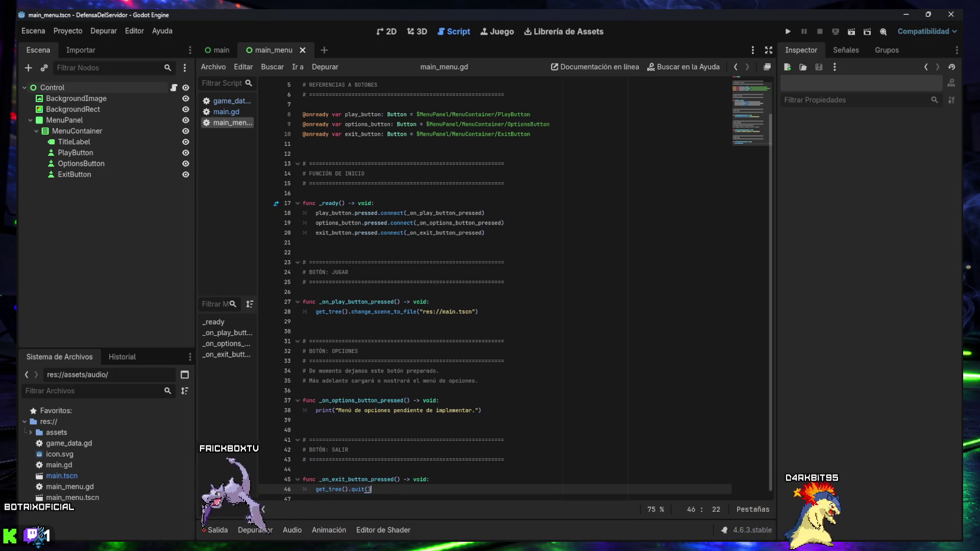
left_click(70, 35)
left_click(75, 45)
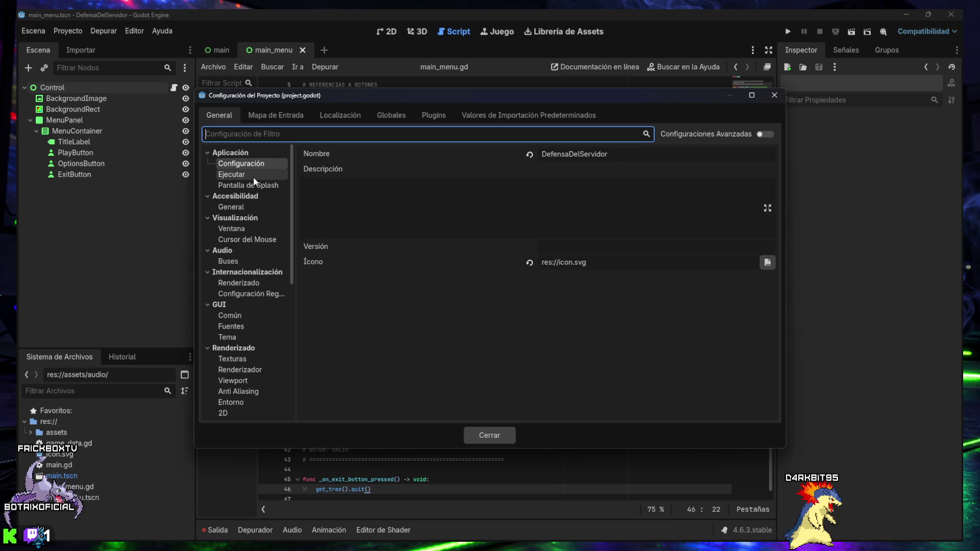
Set the project's Escena Principal to res://main_menu.tscn under Aplicación > Ejecutar.
left_click(236, 174)
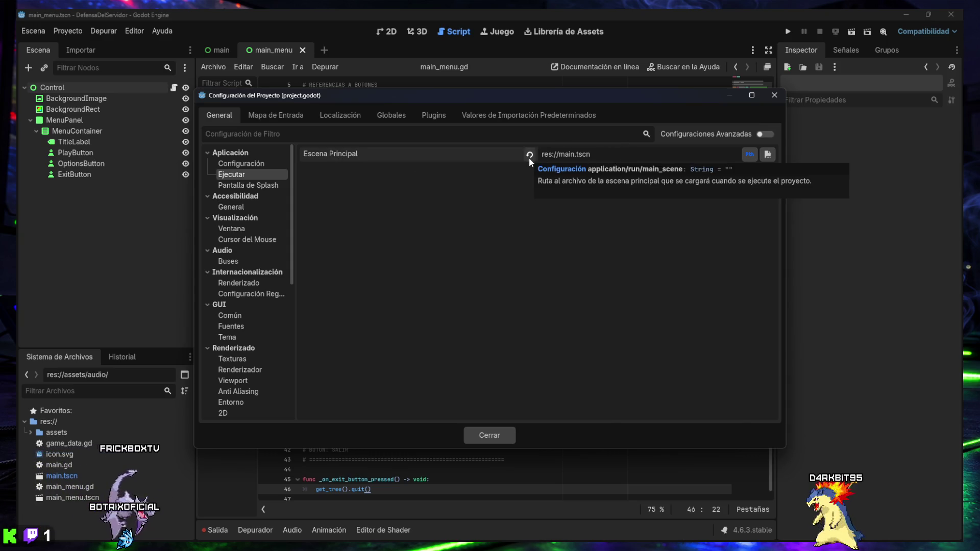
left_click(572, 155)
type("_me")
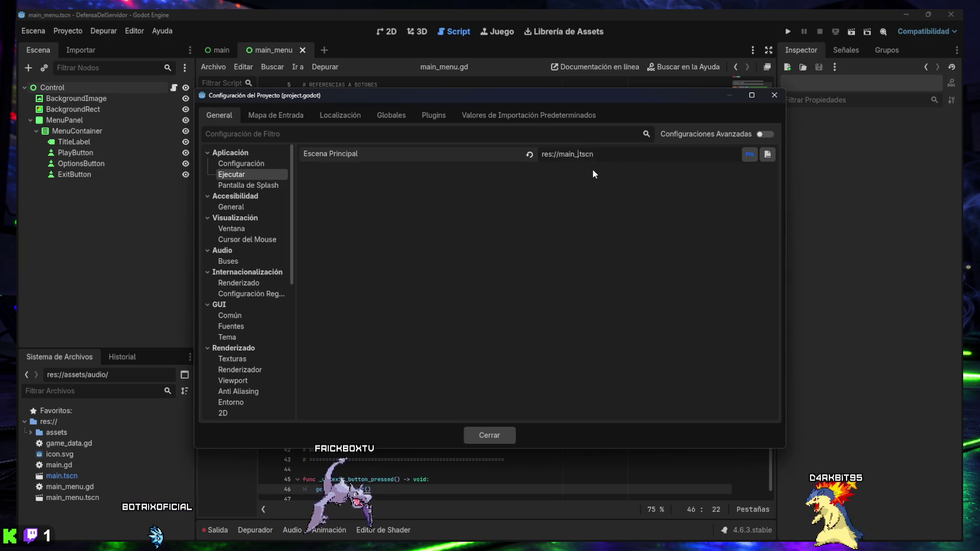
type("nu")
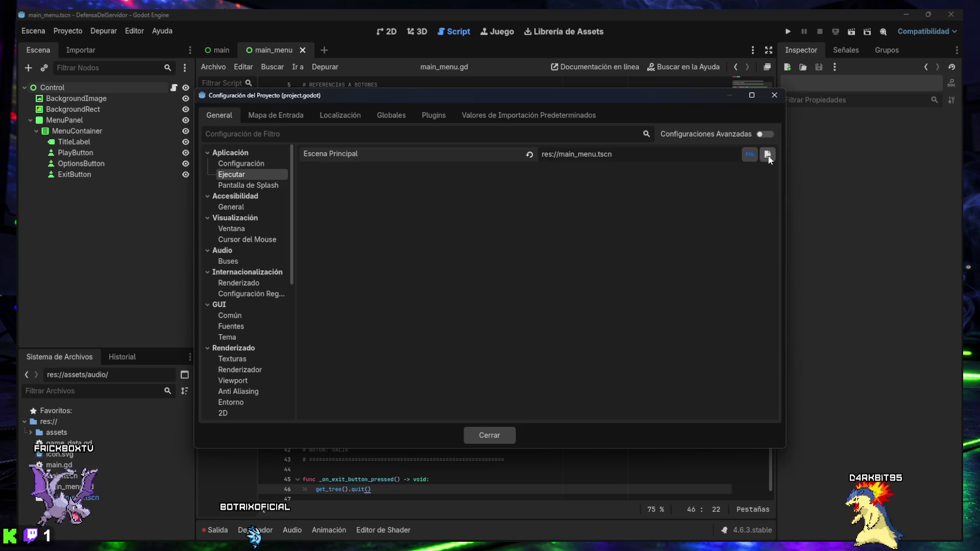
left_click(768, 155)
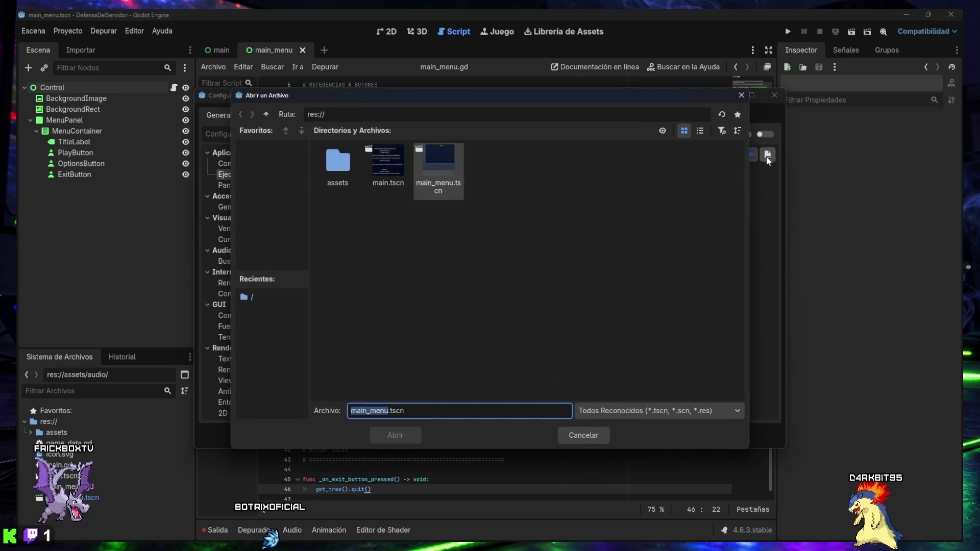
left_click(742, 95)
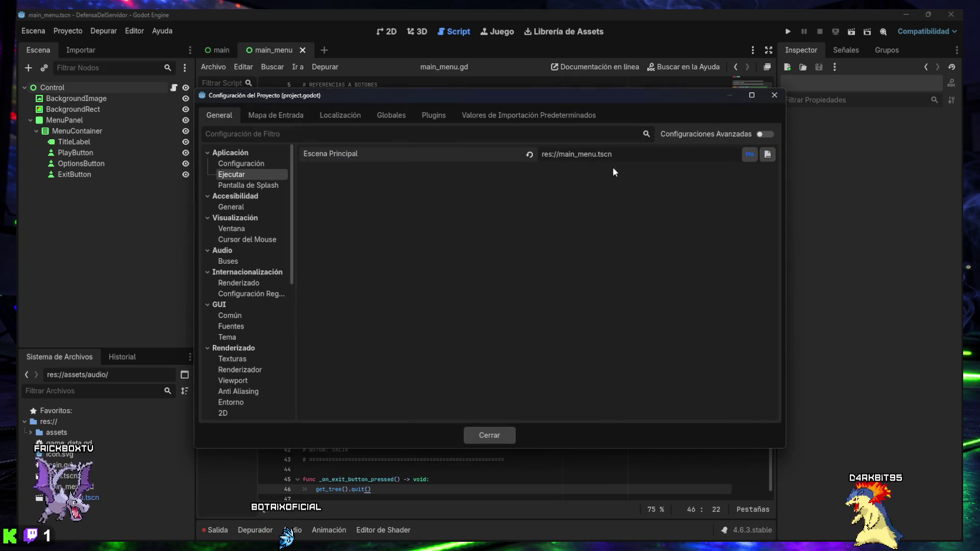
left_click(486, 435)
Reopen Project Settings to confirm the main scene is res://main_menu.tscn.
left_click(66, 31)
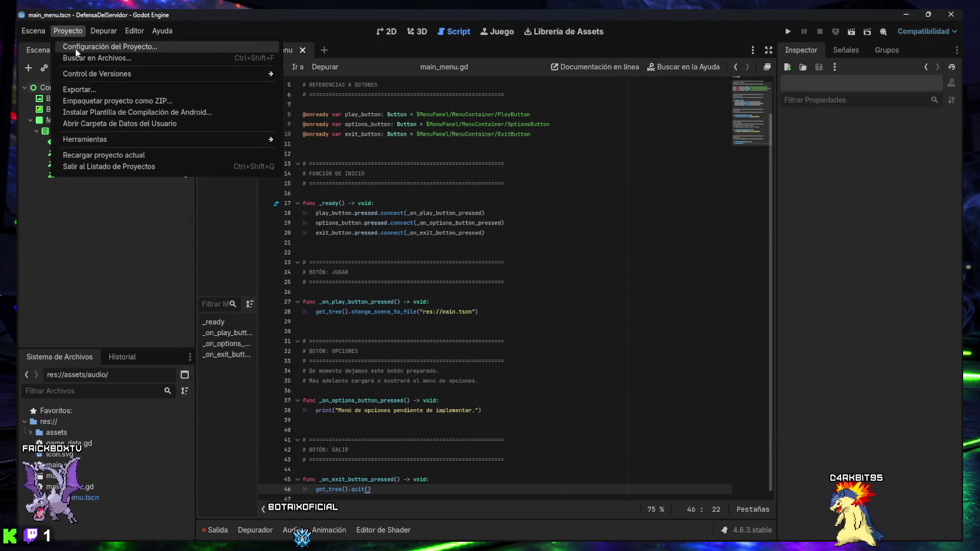
left_click(75, 48)
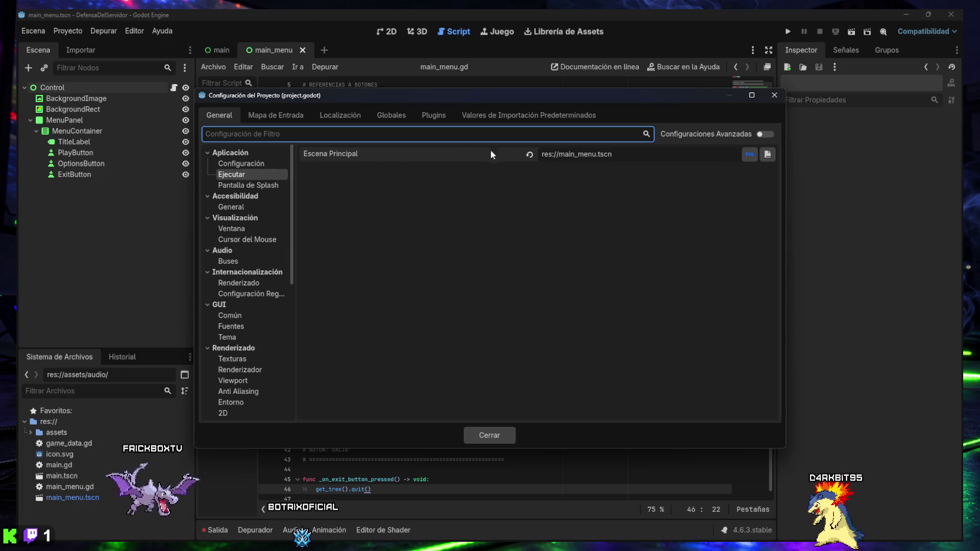
left_click(774, 96)
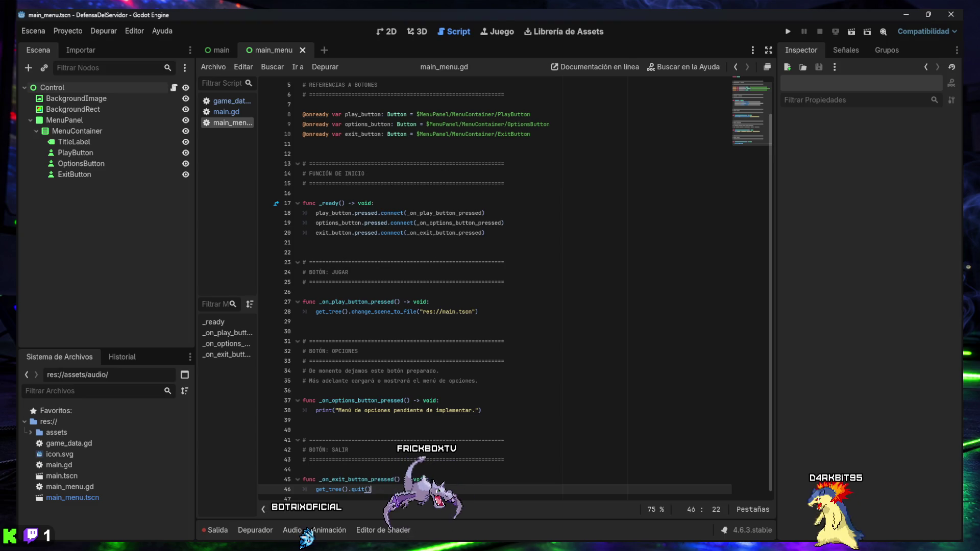
Run the project, quit with SALIR, relaunch, enter the game with JUGAR, then stop it.
key("F5")
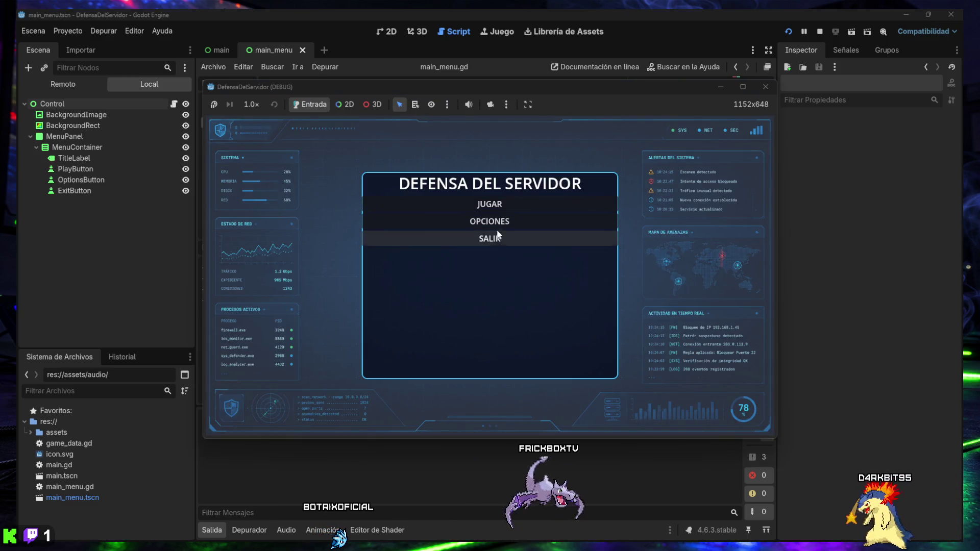
left_click(493, 237)
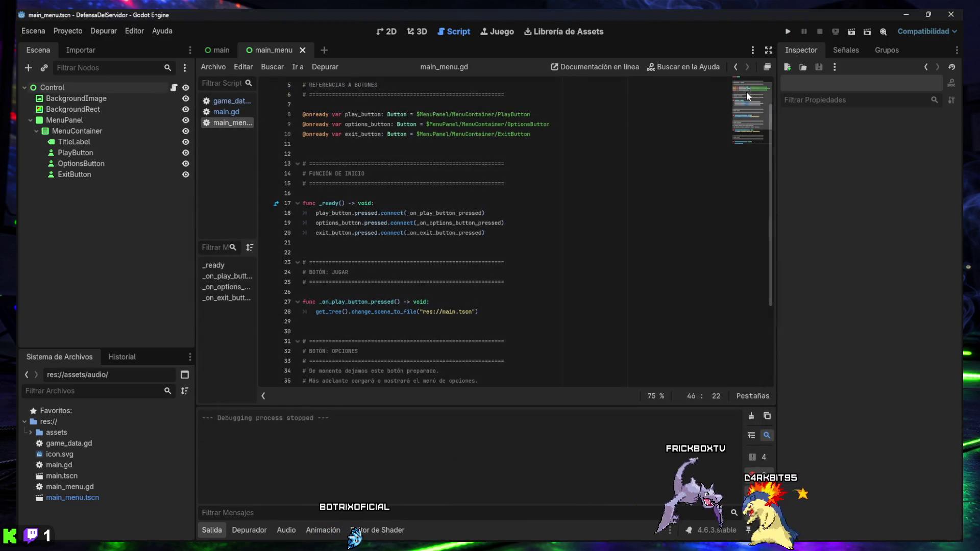
left_click(787, 32)
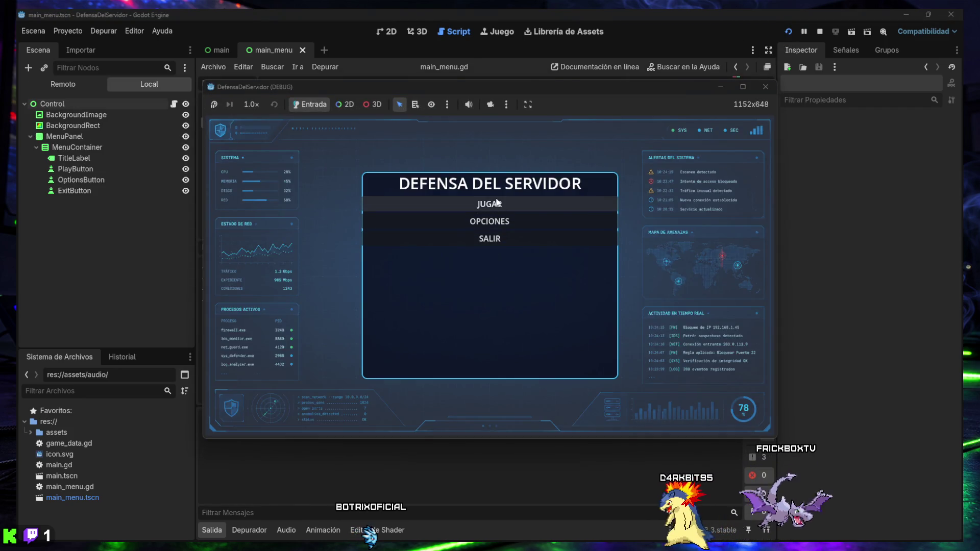
left_click(498, 203)
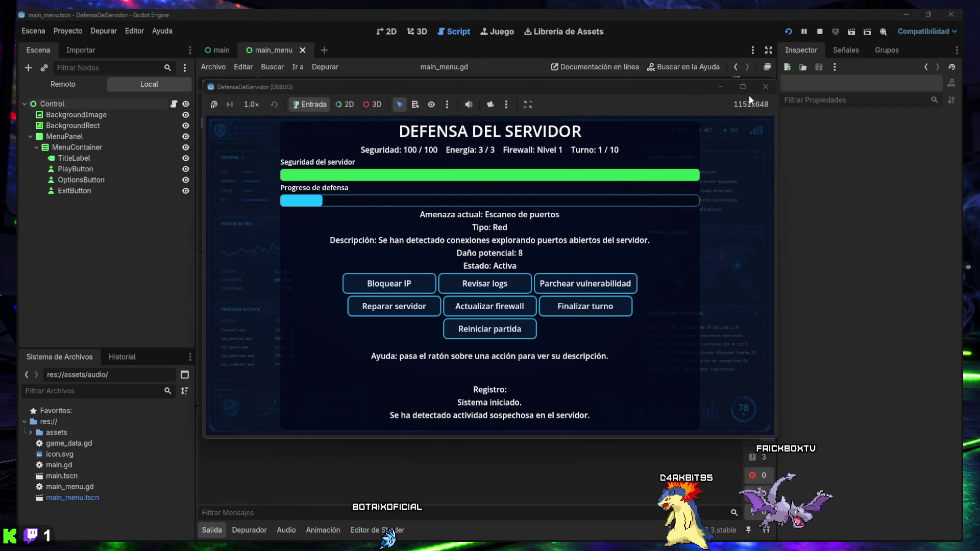
left_click(764, 89)
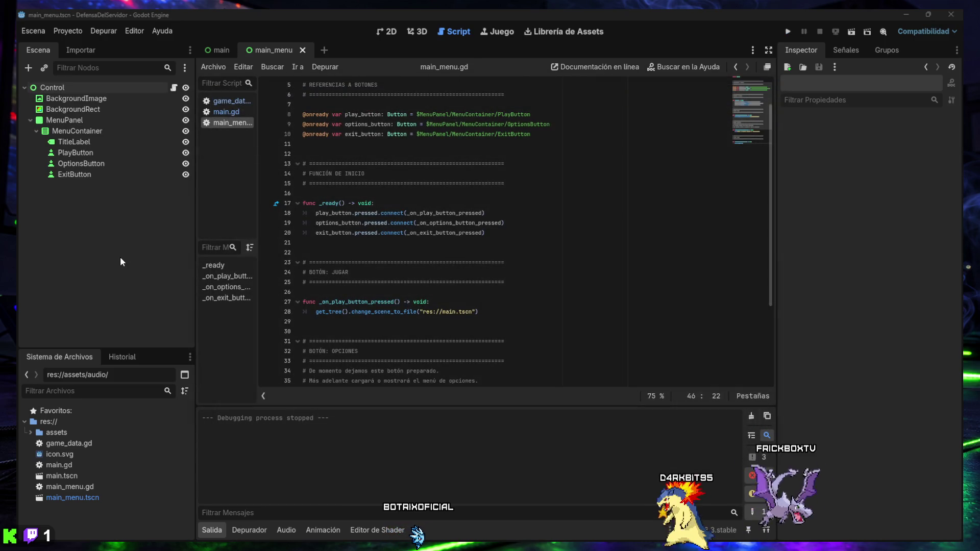
Collapse the Salida panel and return to the 2D view centred on the main_menu canvas.
left_click(208, 528)
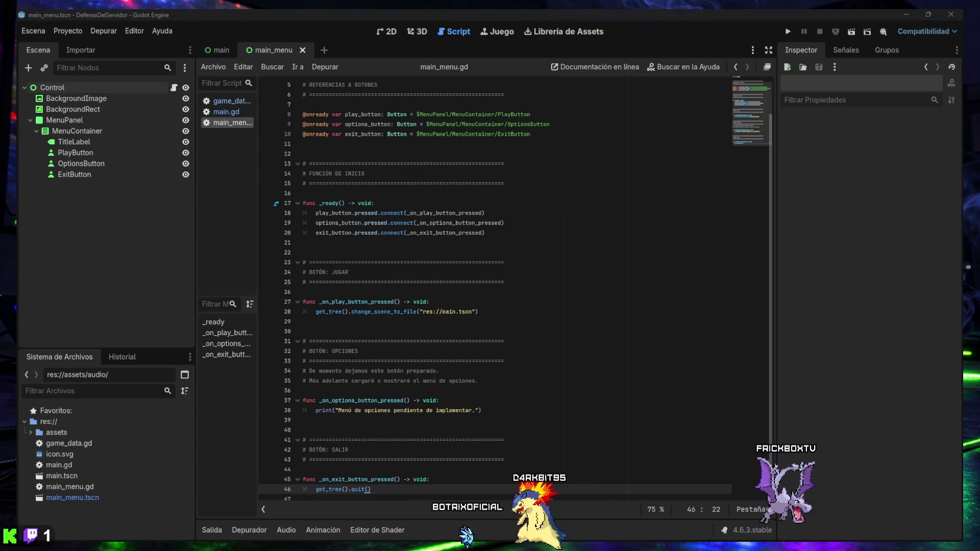
left_click(383, 32)
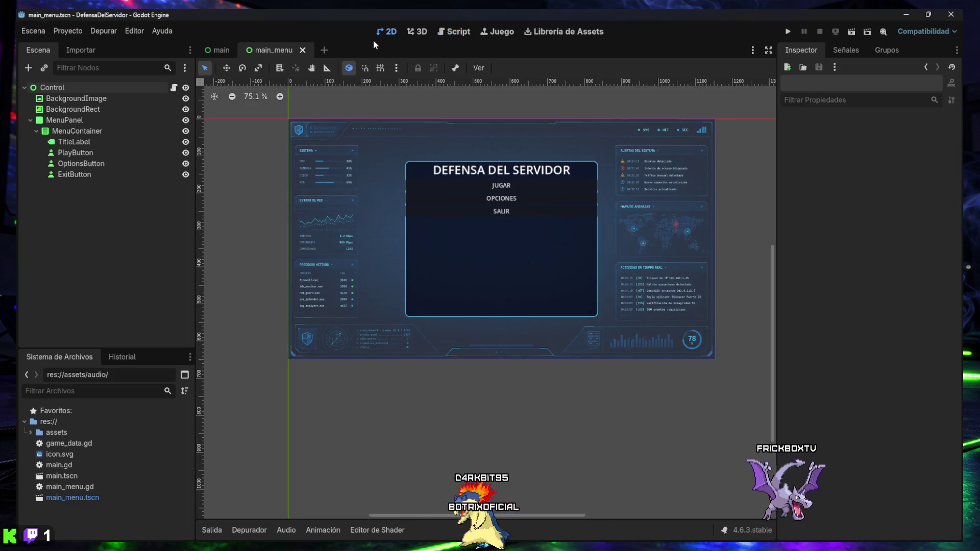
left_click_drag(513, 233, 501, 281)
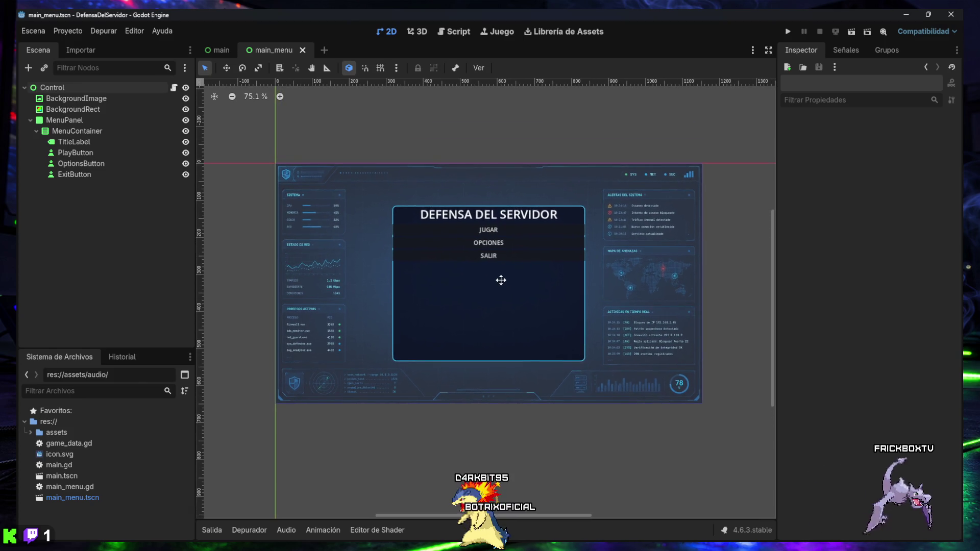
scroll(498, 279, "up", 3)
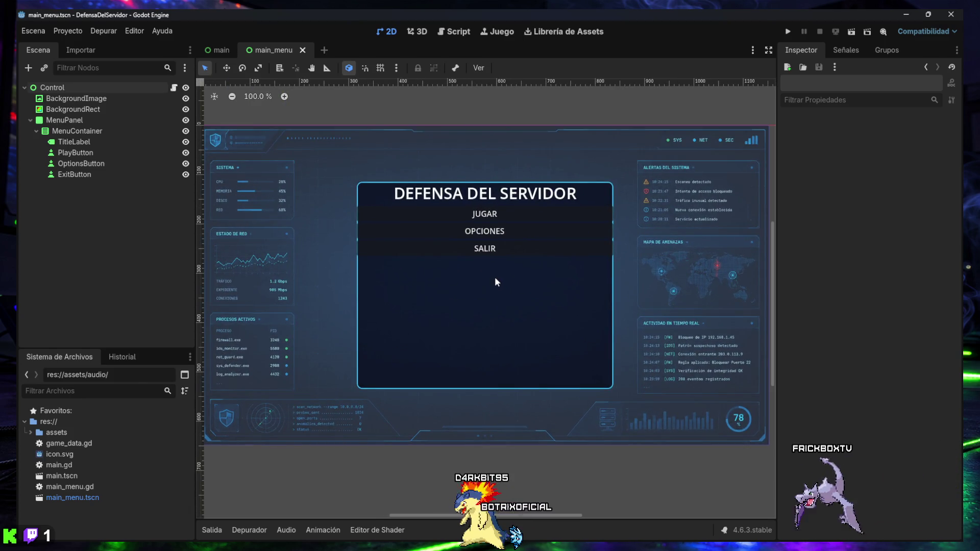
scroll(495, 277, "down", 1)
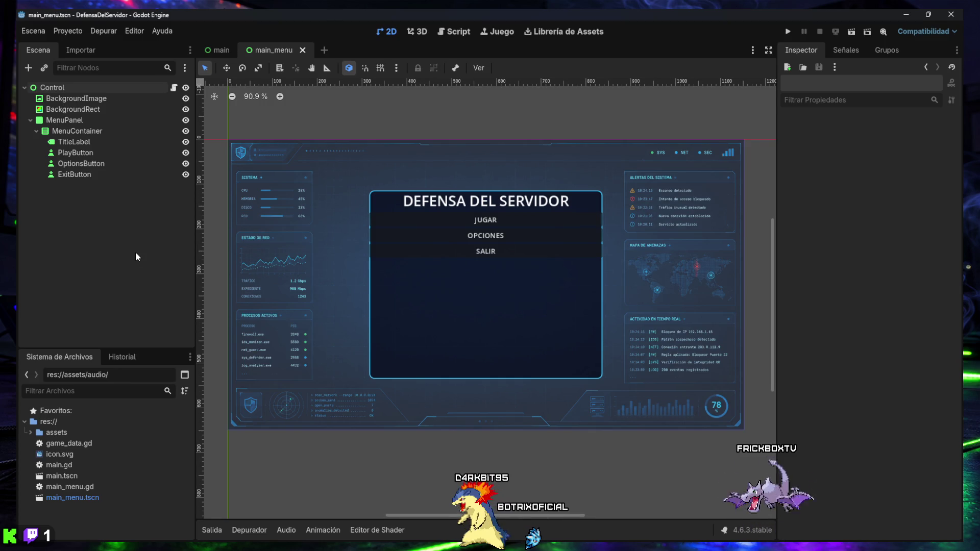
key("super+shift+s")
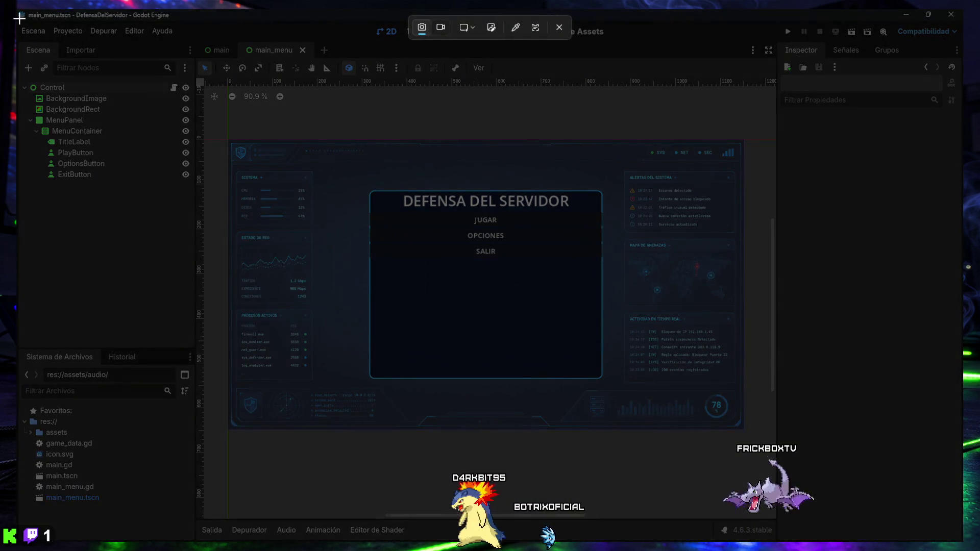
mouse_move(17, 9)
left_mouse_down()
mouse_move(884, 498)
mouse_move(954, 496)
left_mouse_up()
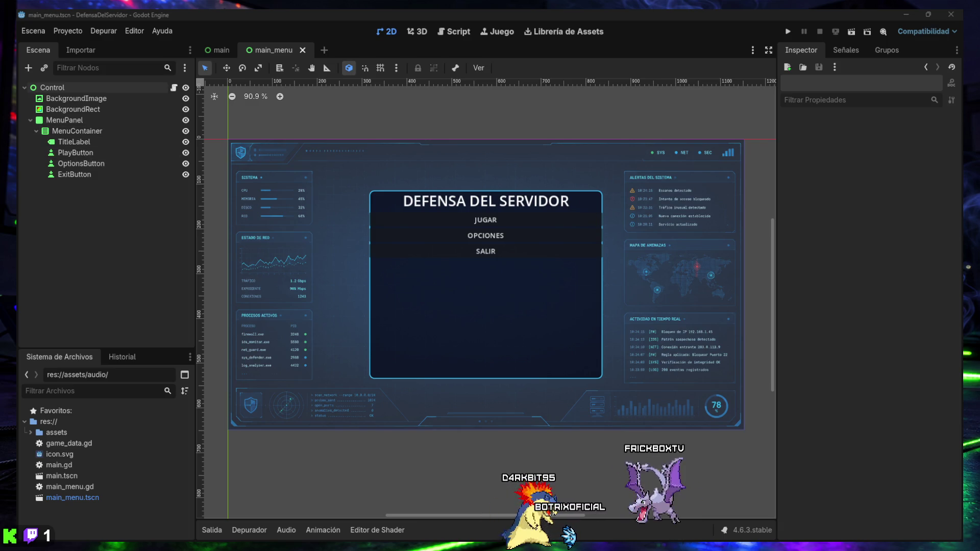
Add a CenterContainer child to MenuPanel and drag it above MenuContainer in the tree.
left_click(76, 118)
right_click(50, 121)
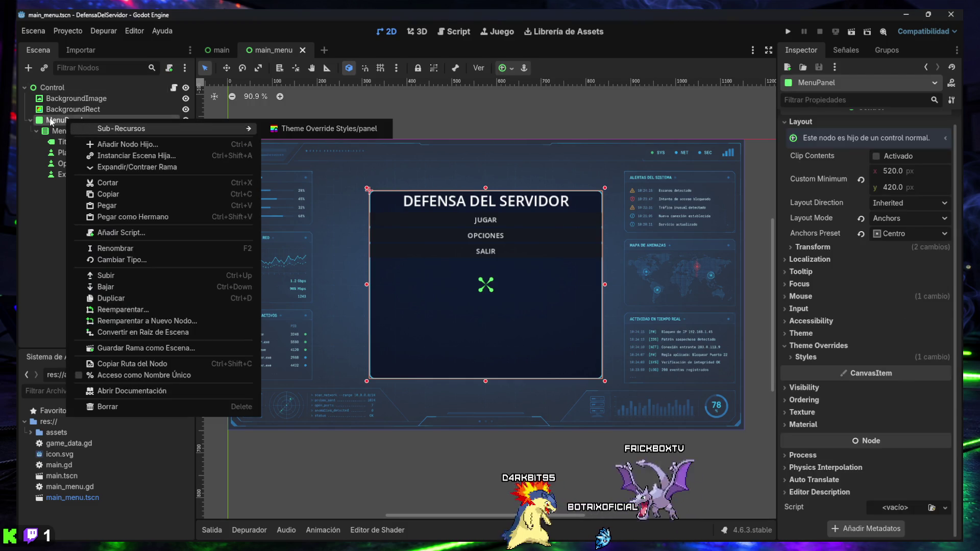
left_click(30, 68)
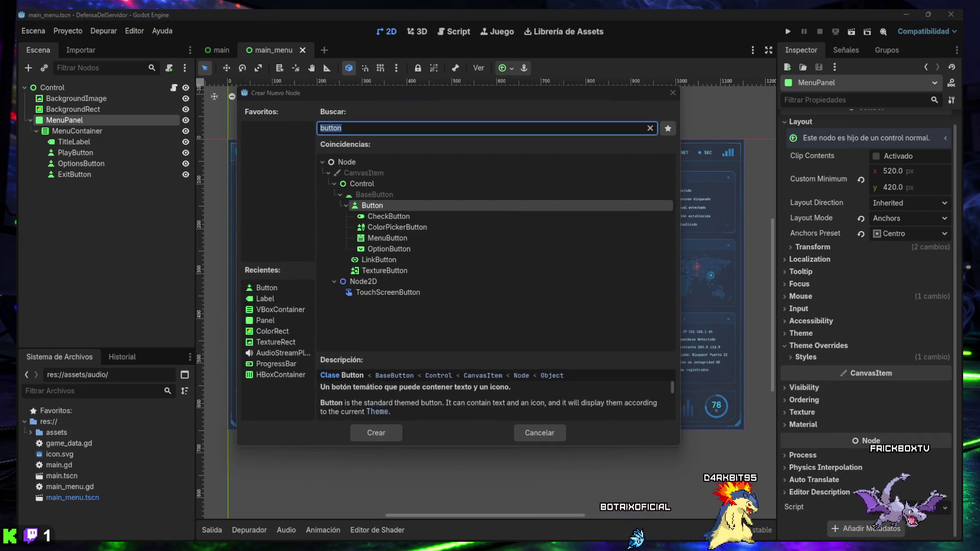
type("CenterContainer")
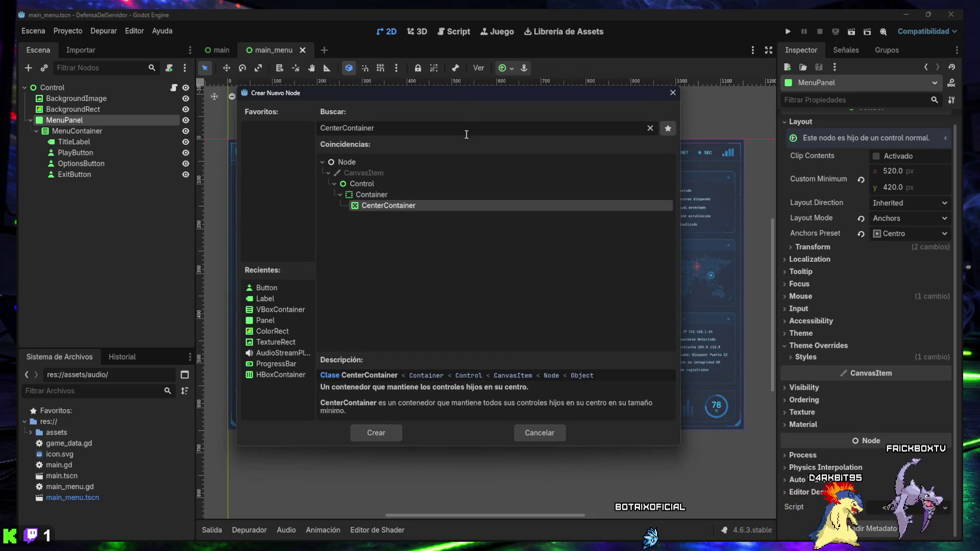
double_click(389, 205)
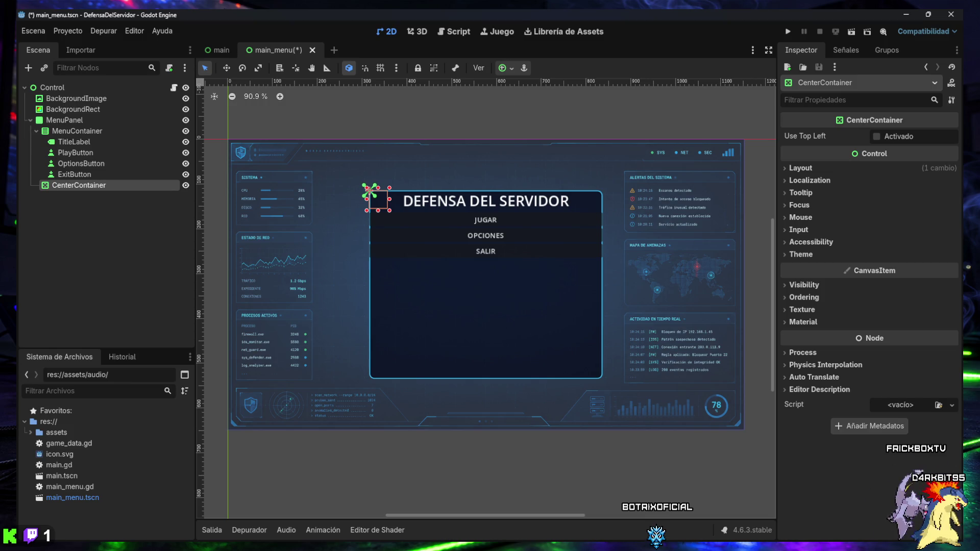
double_click(69, 187)
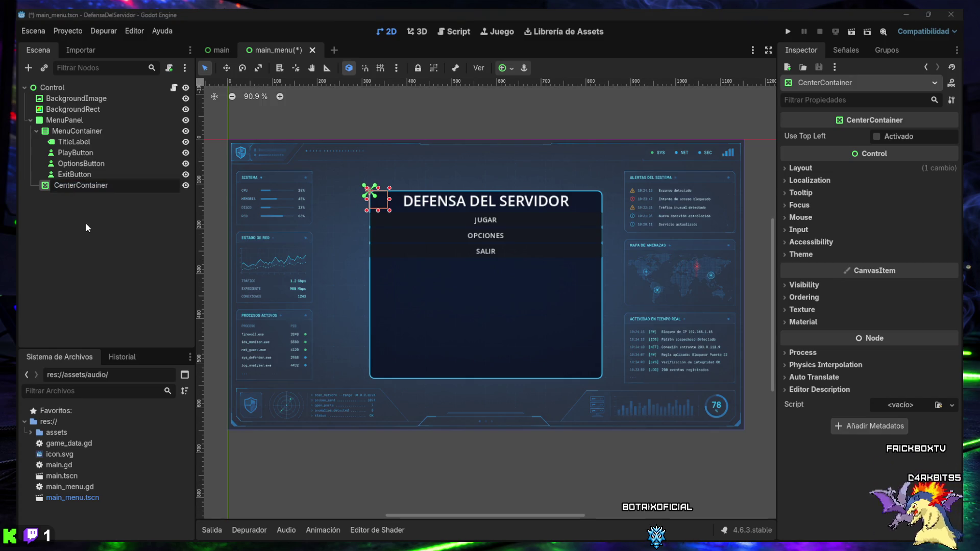
key("Return")
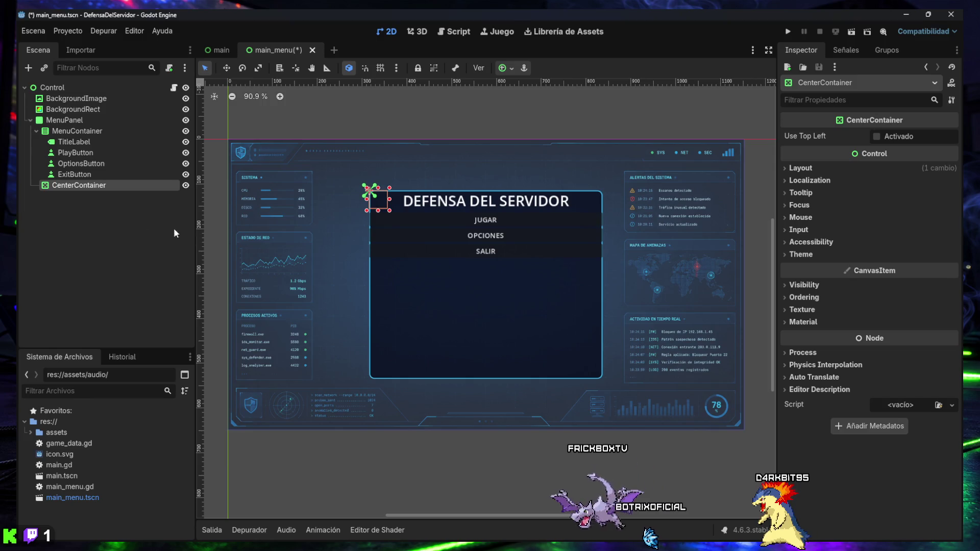
left_click_drag(66, 186, 65, 126)
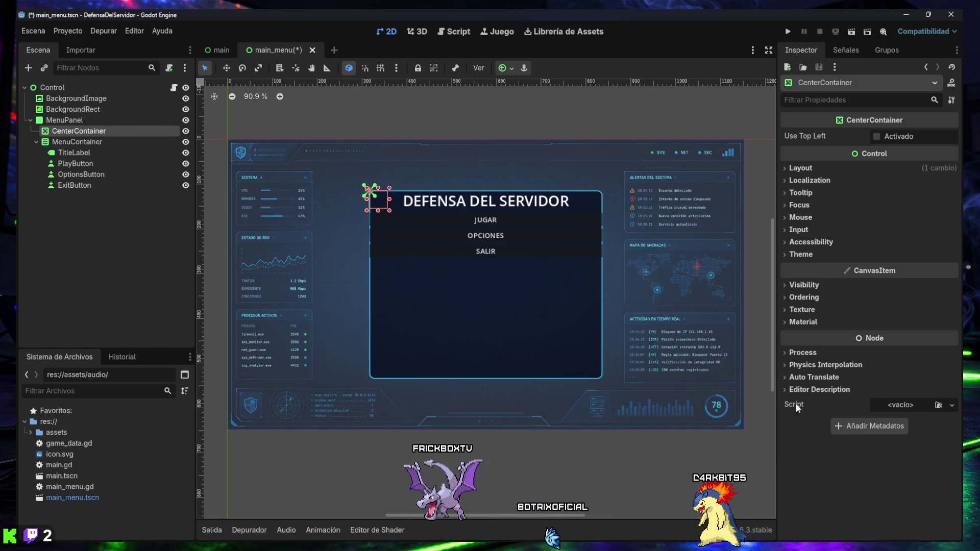
Drag MenuContainer into CenterContainer so it becomes its child, then select CenterContainer.
left_click(68, 146)
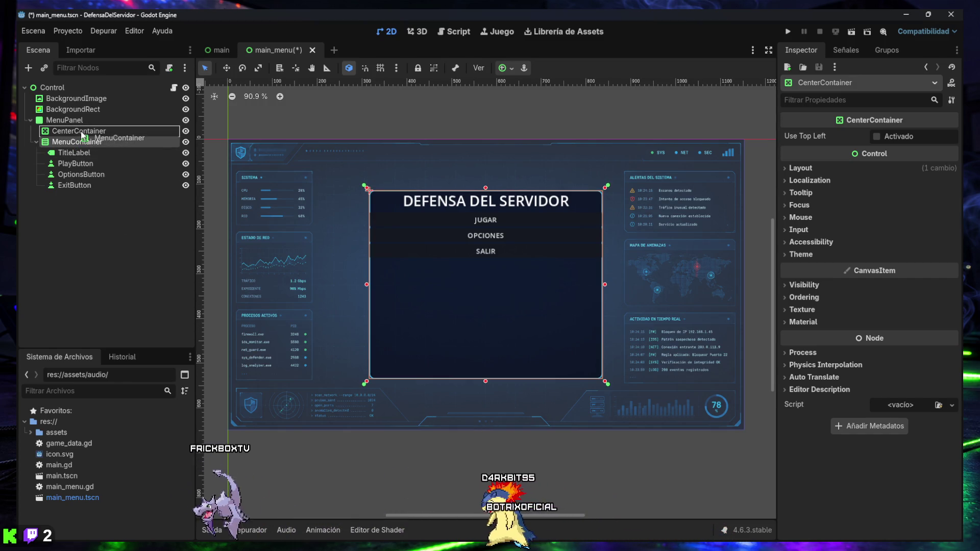
left_click_drag(82, 135, 82, 134)
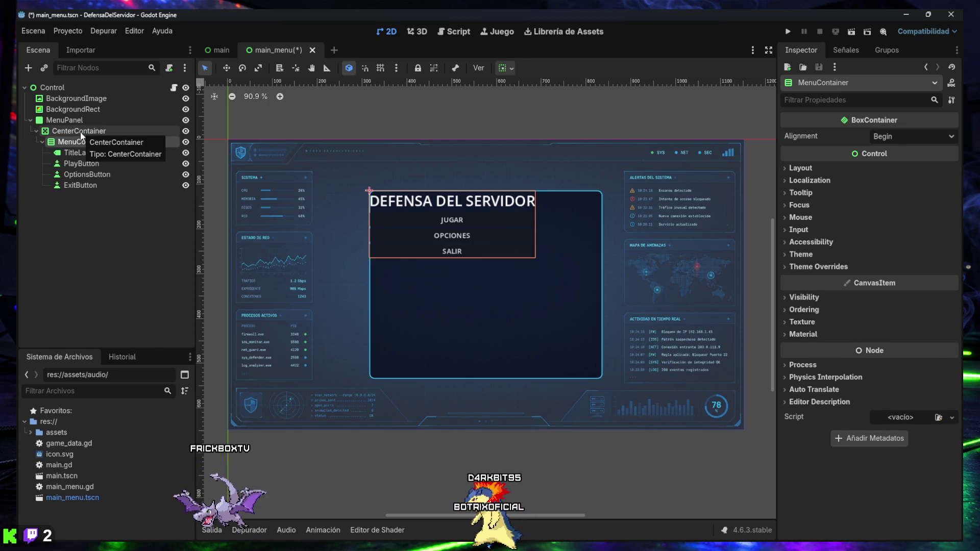
left_click(82, 134)
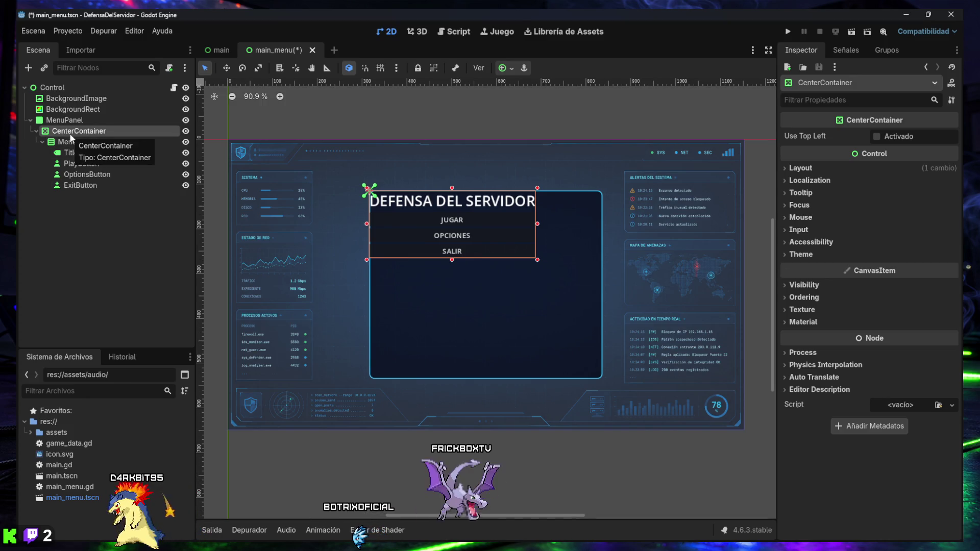
left_click(502, 71)
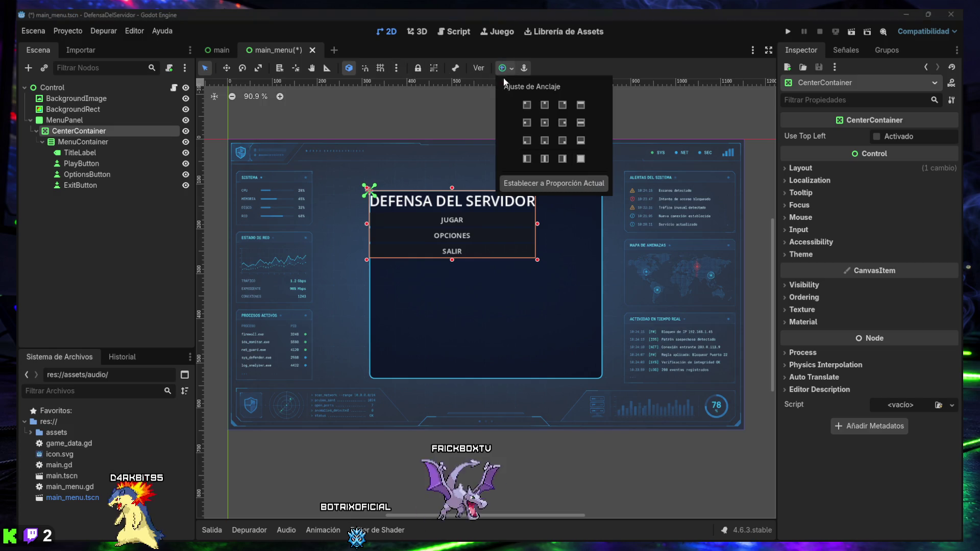
Apply the Full Rect anchor preset to CenterContainer and save main_menu.tscn.
left_click(581, 159)
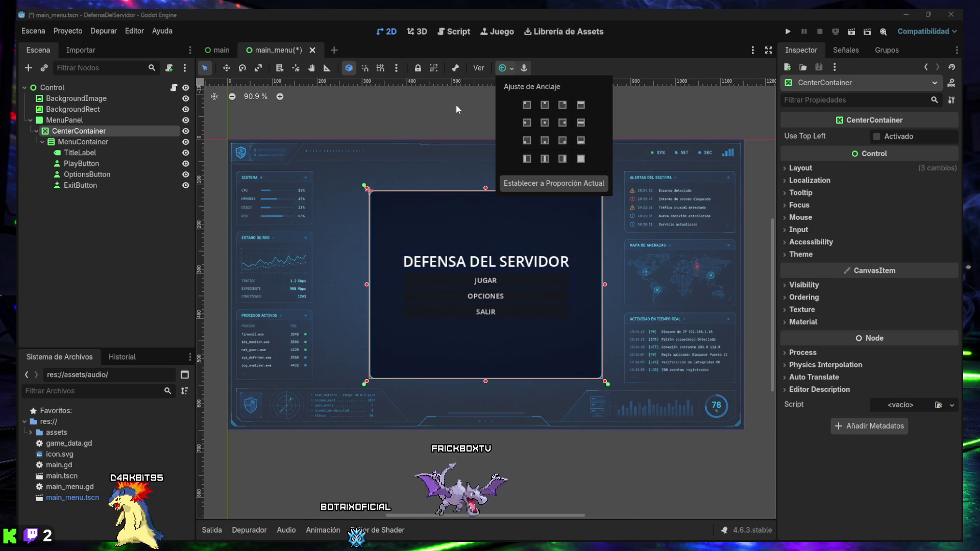
left_click(511, 70)
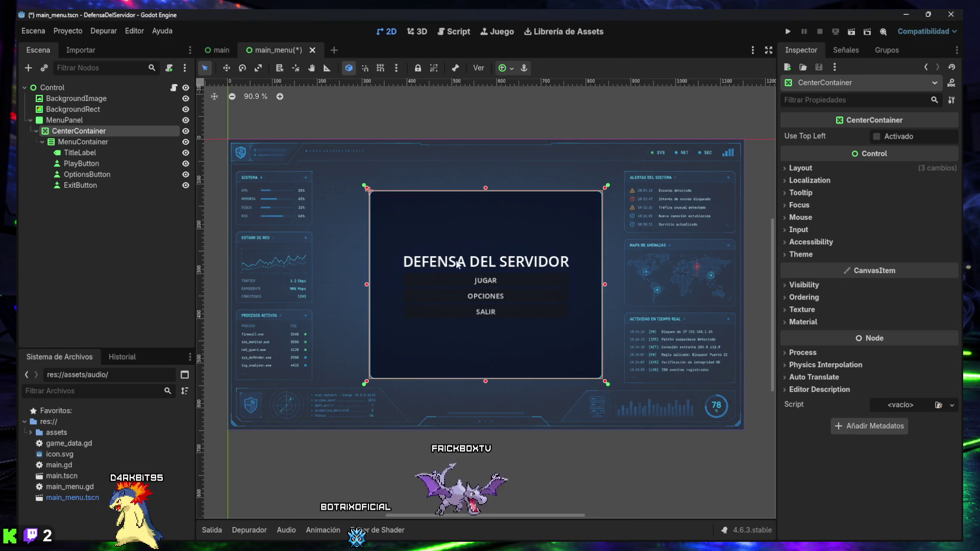
key("ctrl+s")
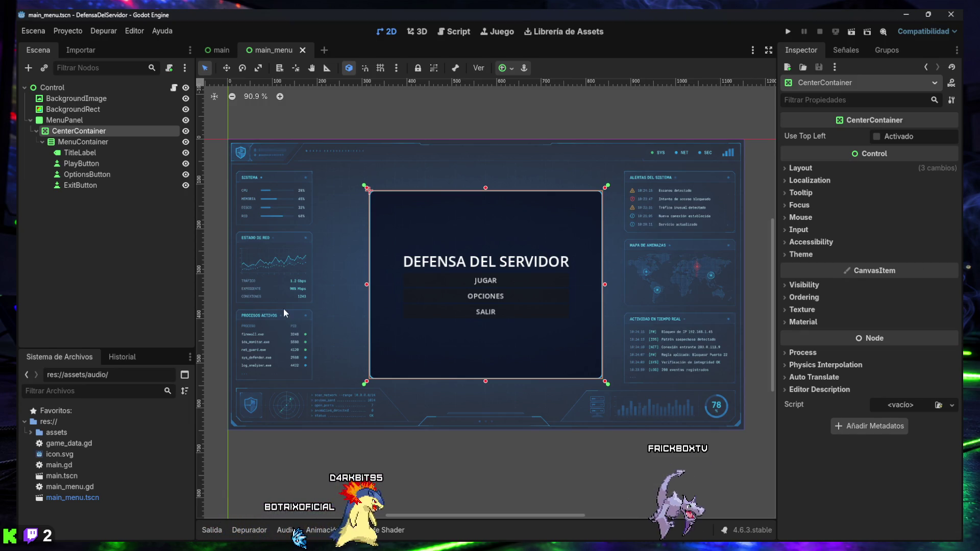
left_click(68, 143)
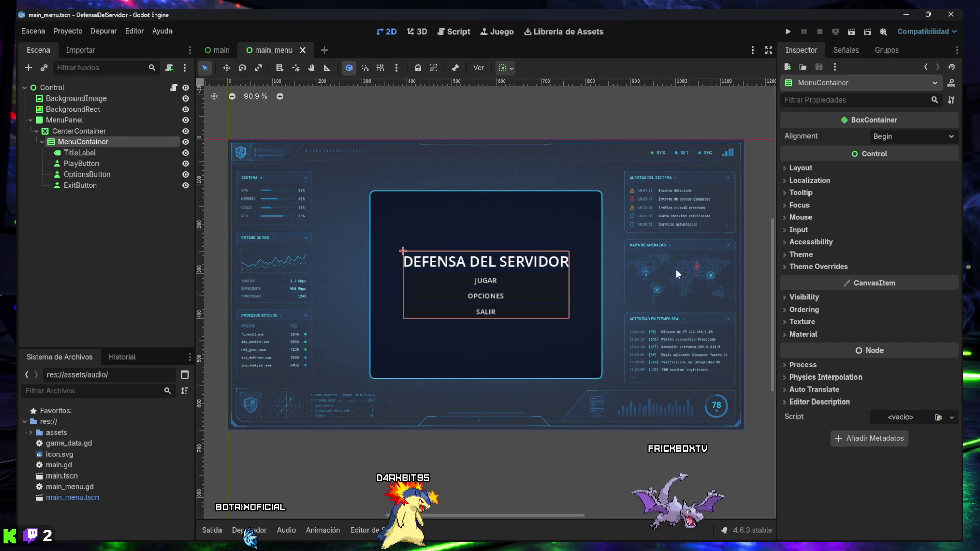
left_click(796, 169)
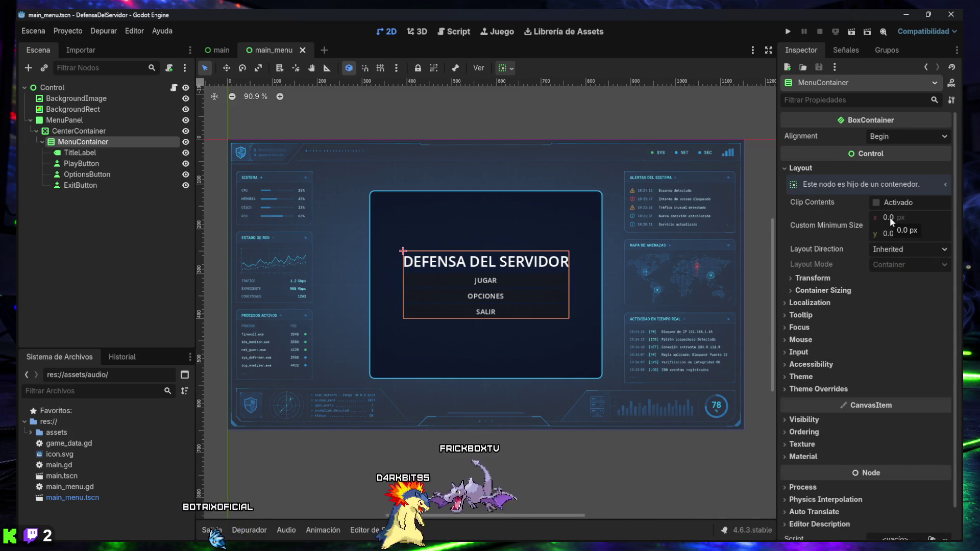
mouse_move(892, 217)
left_mouse_down()
mouse_move(917, 217)
mouse_move(890, 217)
left_mouse_up()
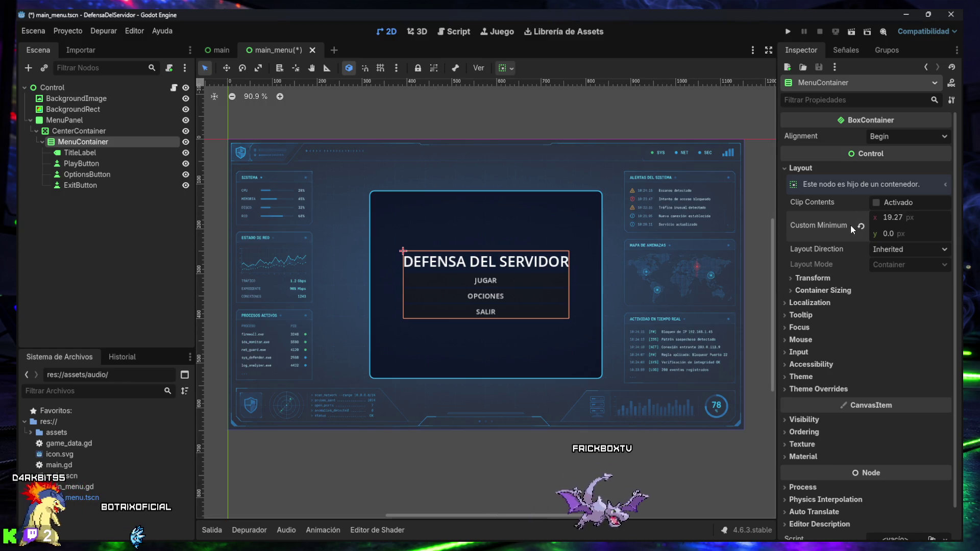
left_click(861, 227)
left_click(884, 215)
type("360")
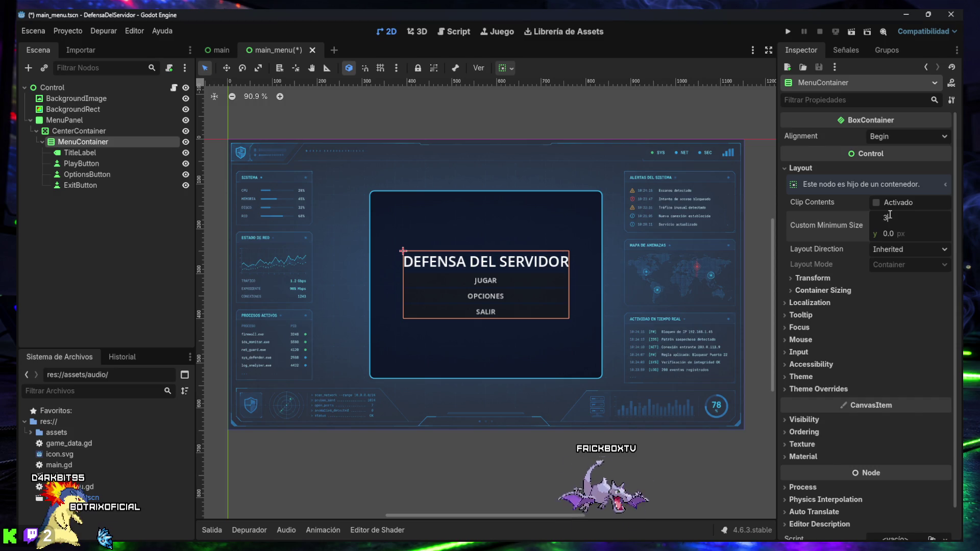
key("Return")
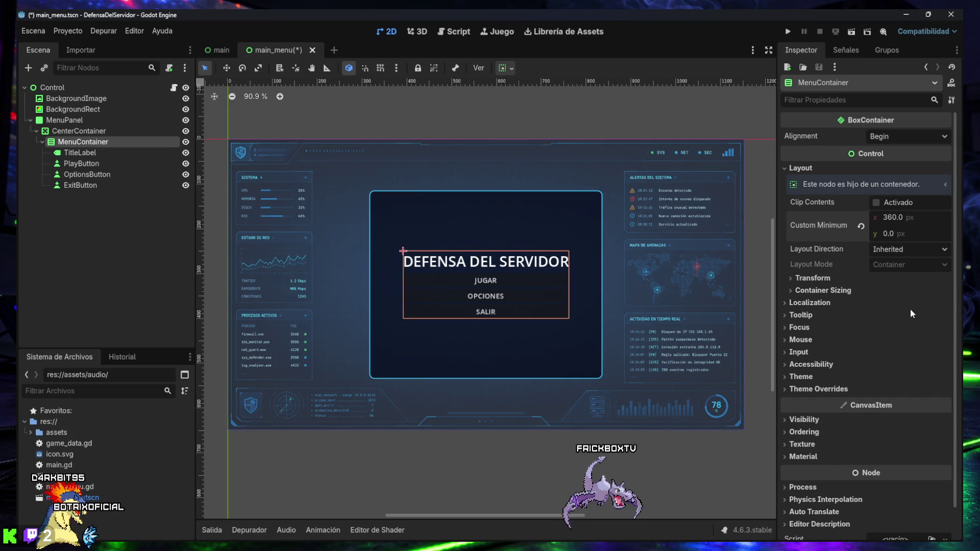
left_click(889, 233)
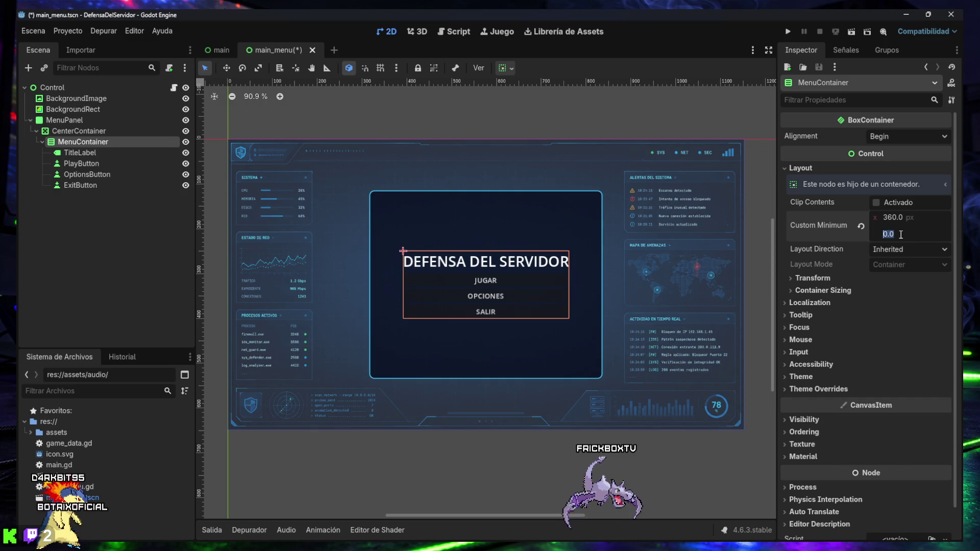
type("220")
key("Return")
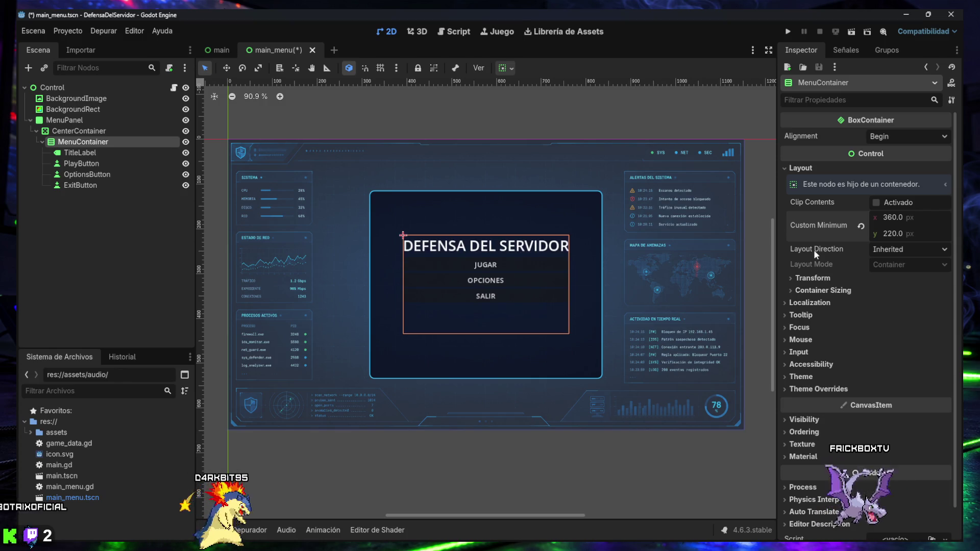
key("ctrl+z")
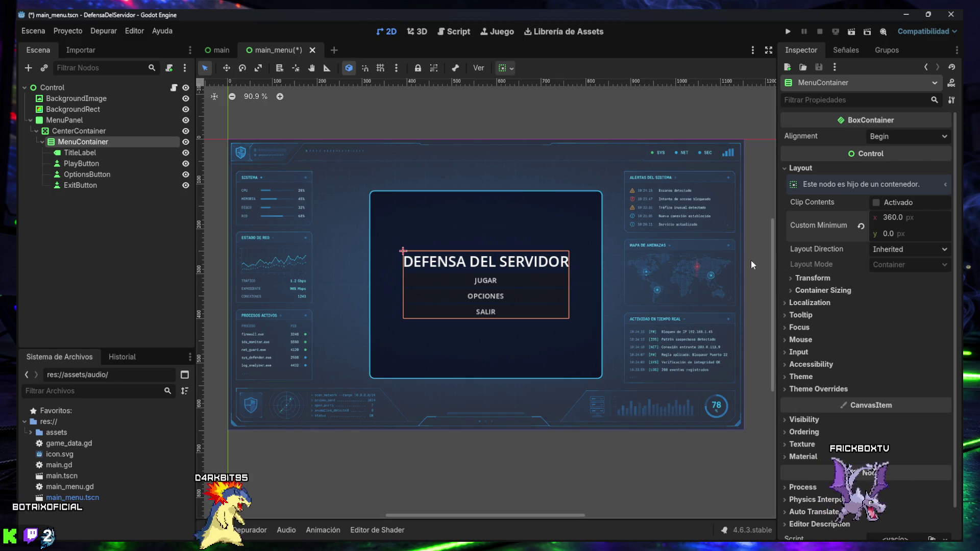
key("ctrl+z")
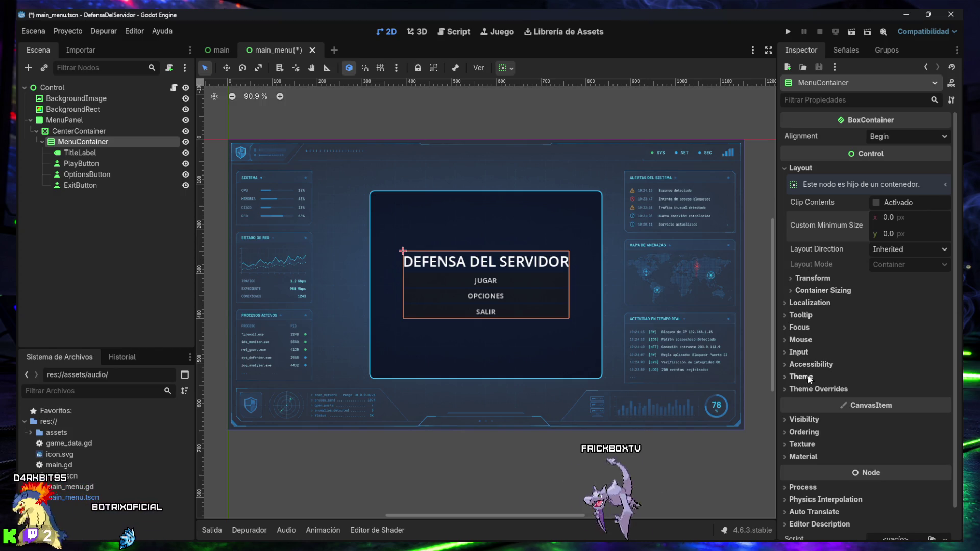
Enable MenuContainer's Separation theme constant override and raise it to 33.
left_click(812, 390)
left_click(812, 401)
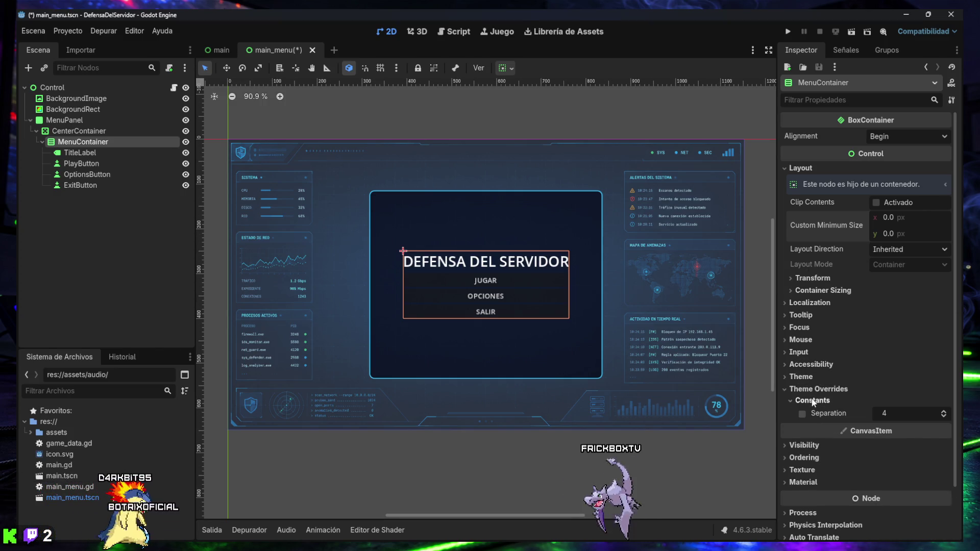
left_click(944, 412)
left_click(943, 413)
left_click(943, 413)
left_click(943, 413)
left_click(943, 413)
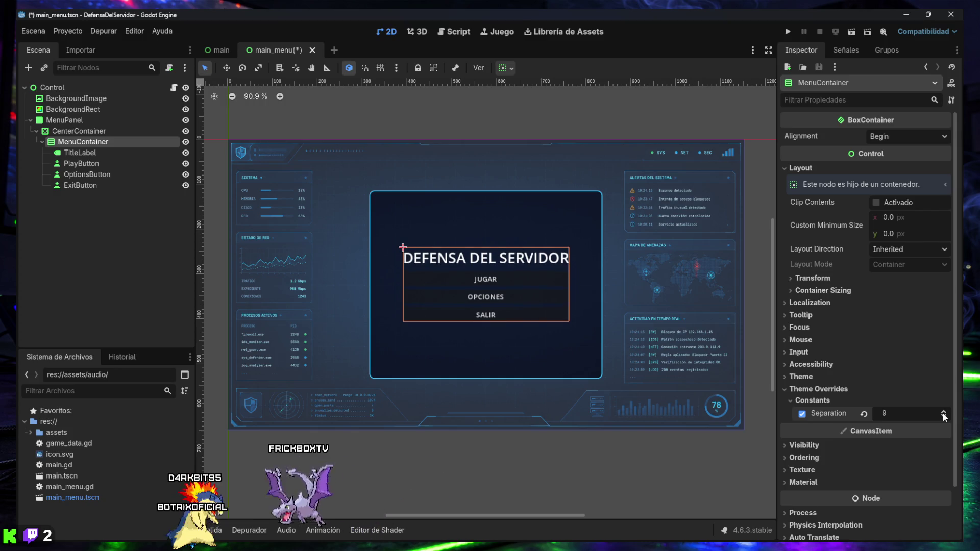
left_click(944, 415)
left_click(944, 415)
left_click(943, 415)
left_click(943, 415)
left_click(944, 415)
left_click(944, 414)
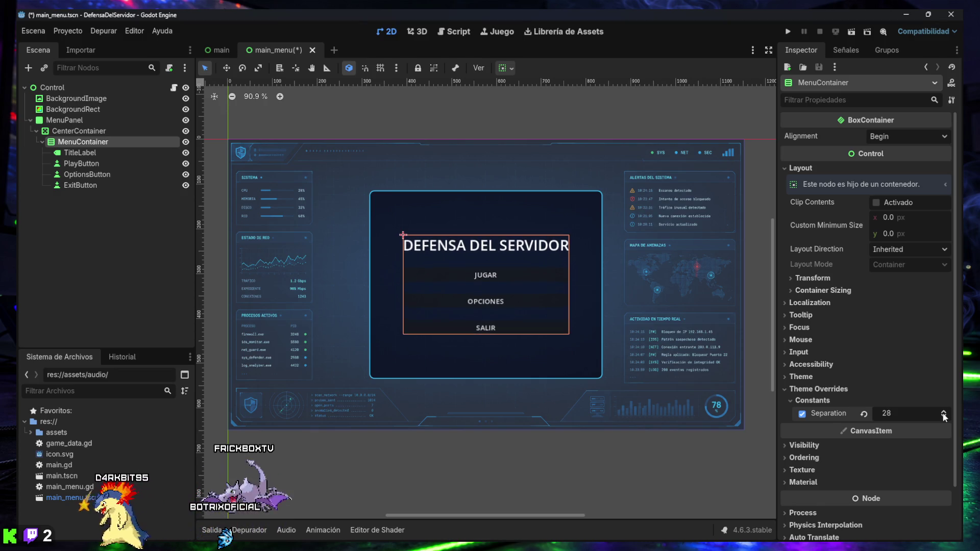
left_click(944, 415)
left_click(943, 414)
left_click(944, 415)
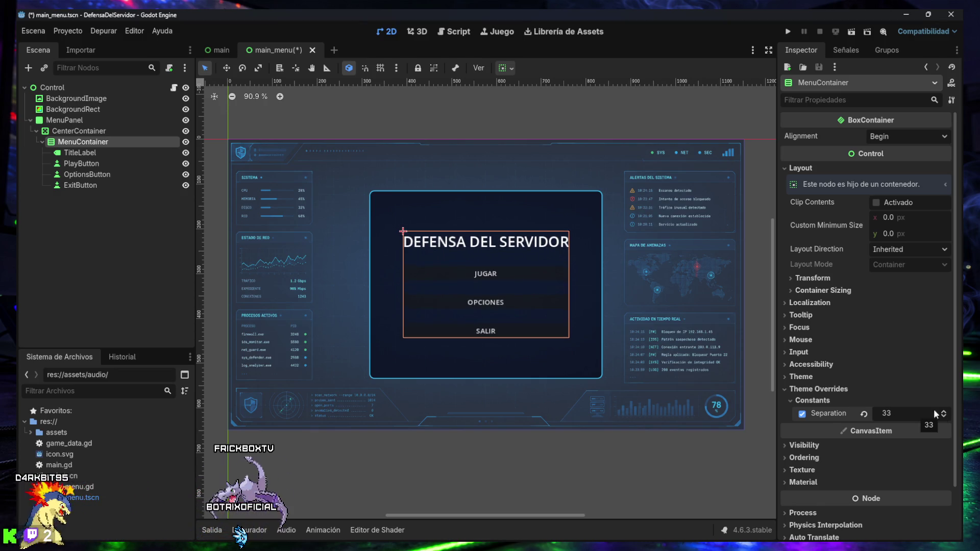
left_click(85, 222)
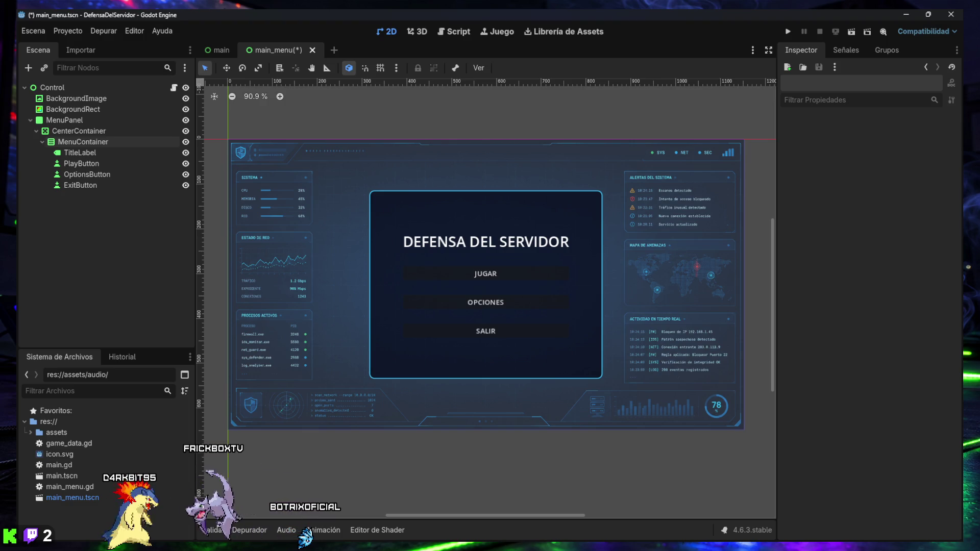
Replace the three button paths in main_menu.gd with CenterContainer/ paths and save the script.
key("ctrl+s")
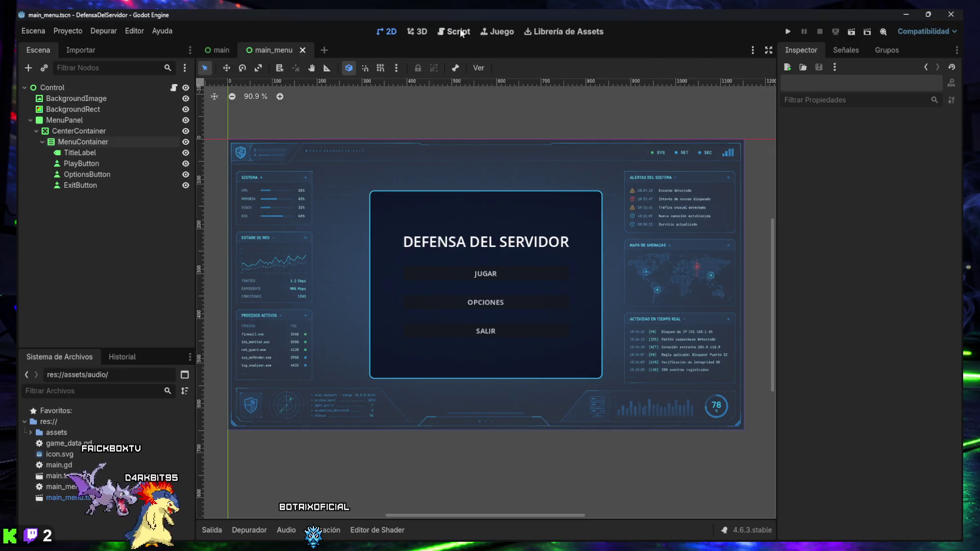
left_click(458, 31)
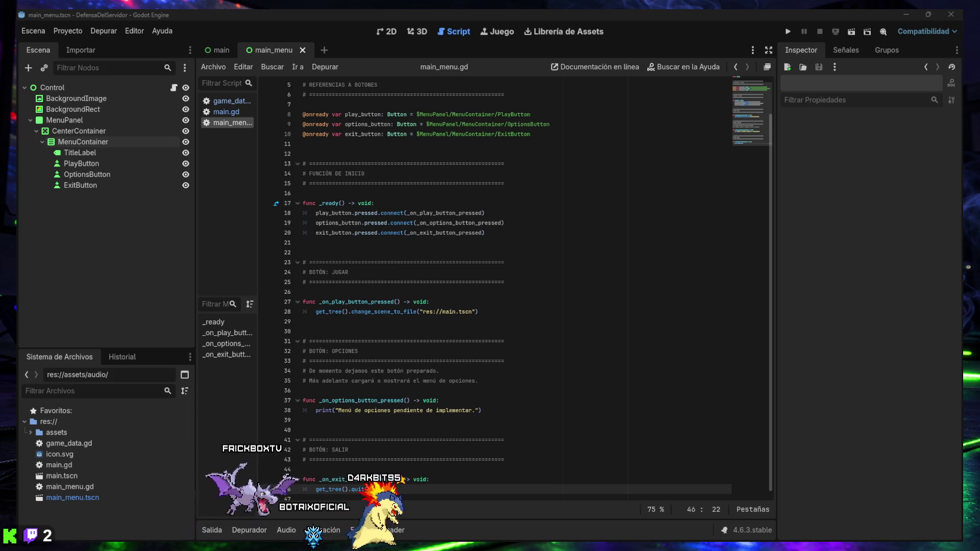
key("ctrl+f")
type("@onready var play_button: Button = $MenuPanel/MenuContainer/PlayButton")
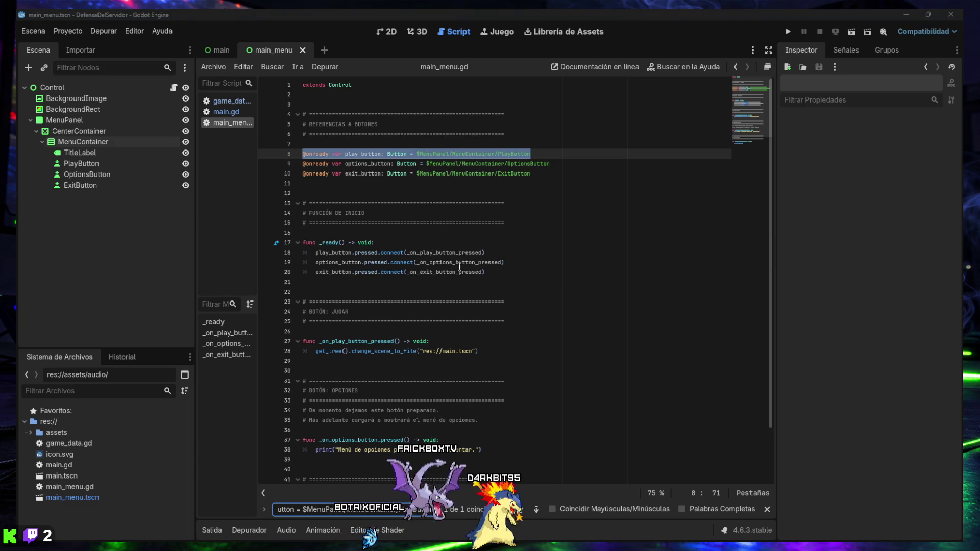
left_click_drag(541, 177, 281, 153)
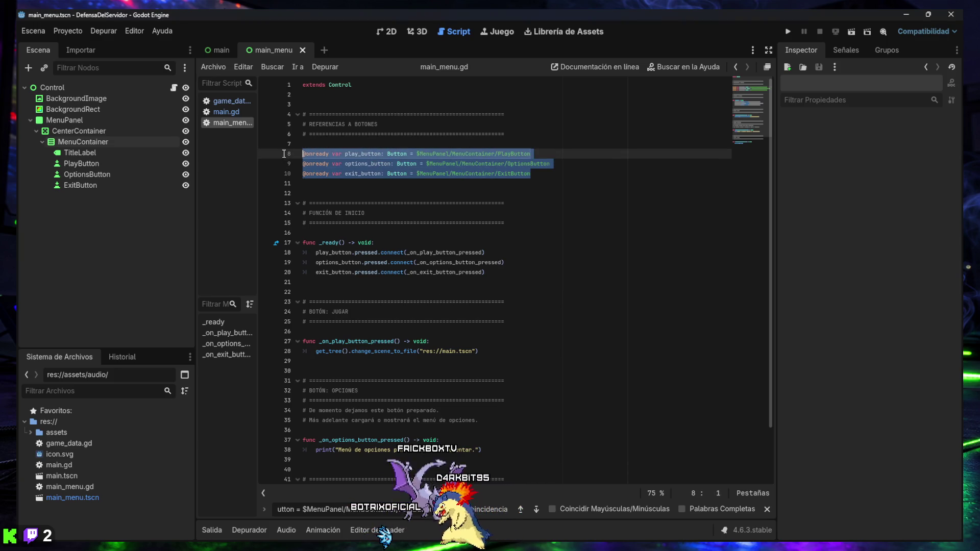
type("@onready var play_button: Button = $MenuPanel/CenterContainer/MenuContainer/PlayButton @onready var options_button: Button = $MenuPanel/CenterContainer/MenuContainer/OptionsButton @onready var exit_button: Button = $MenuPanel/CenterContainer/MenuContainer/ExitButton")
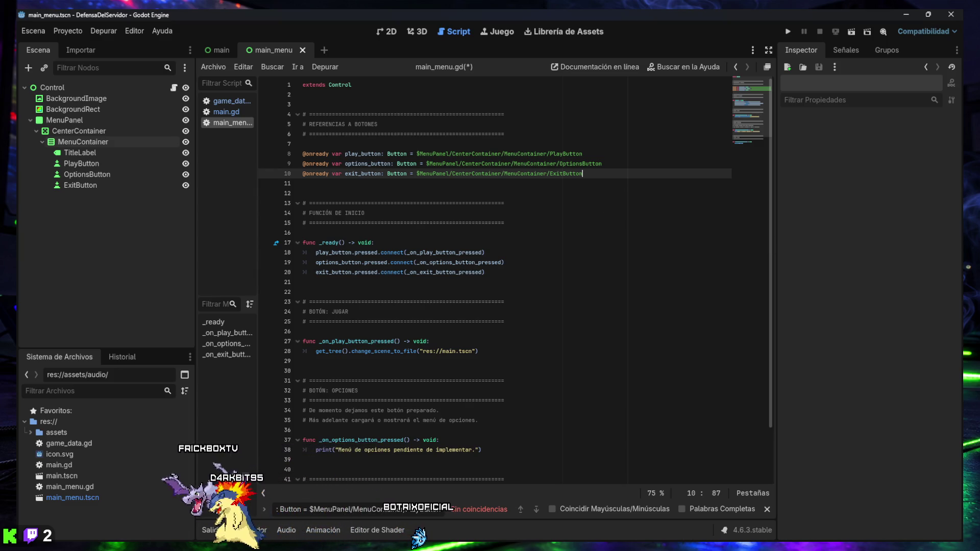
left_click(495, 272)
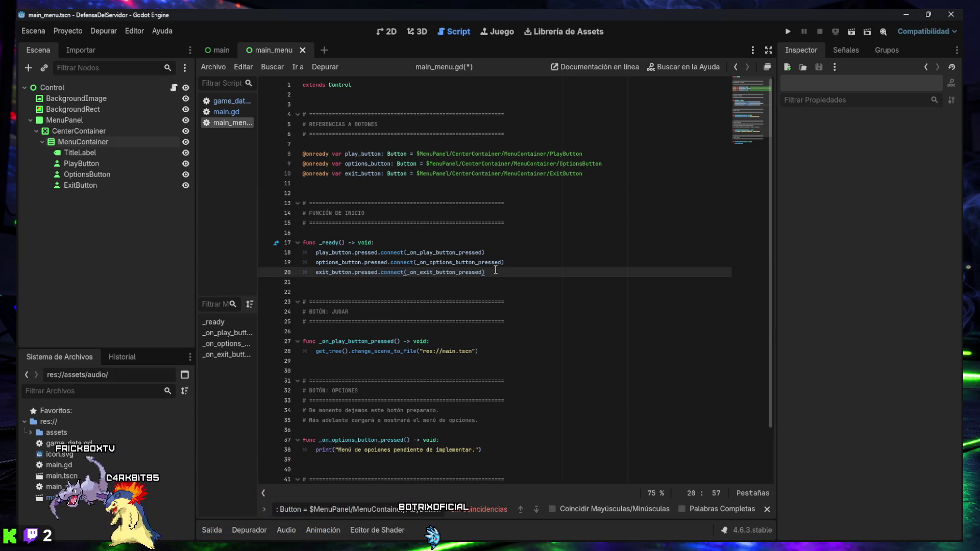
key("ctrl+s")
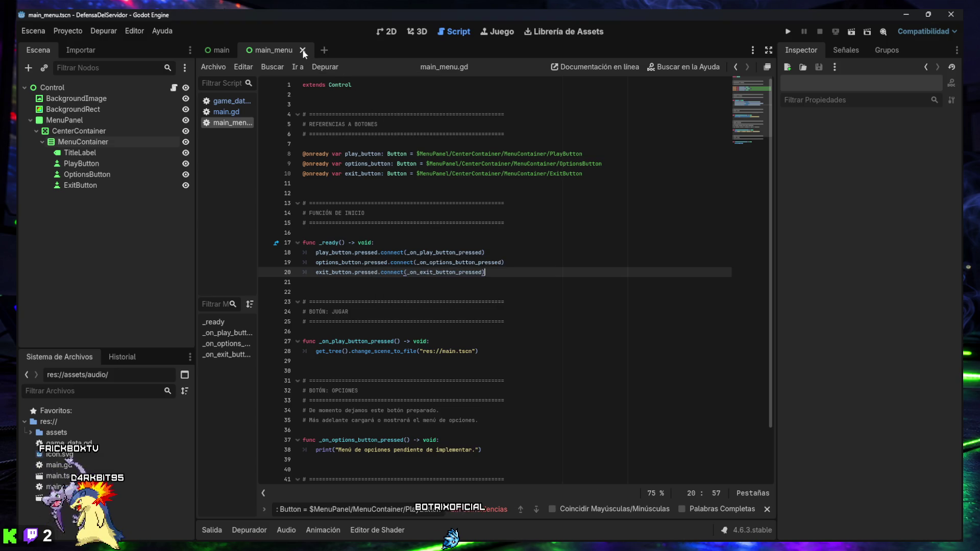
left_click(786, 32)
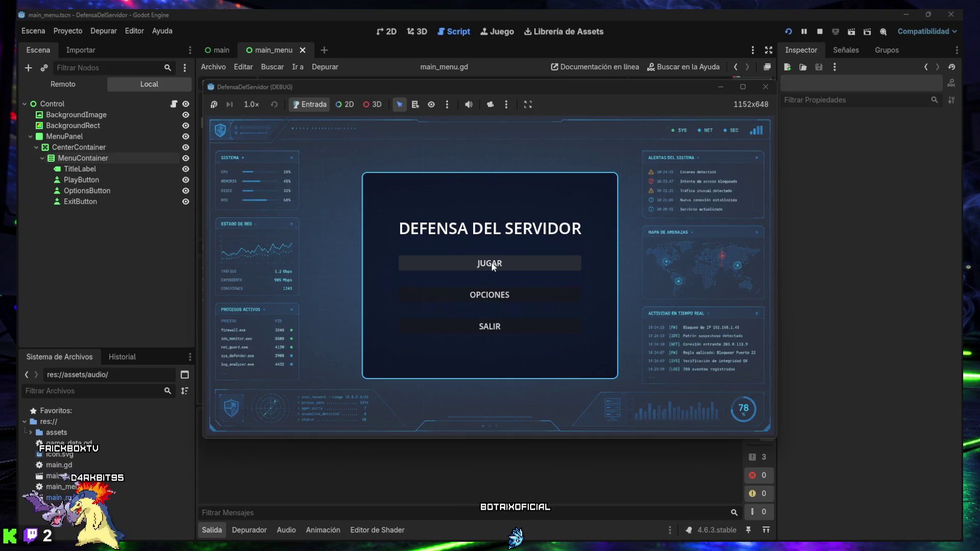
Restart the game, start a match, block the suspicious IP and end the turn.
left_click(492, 323)
left_click(787, 31)
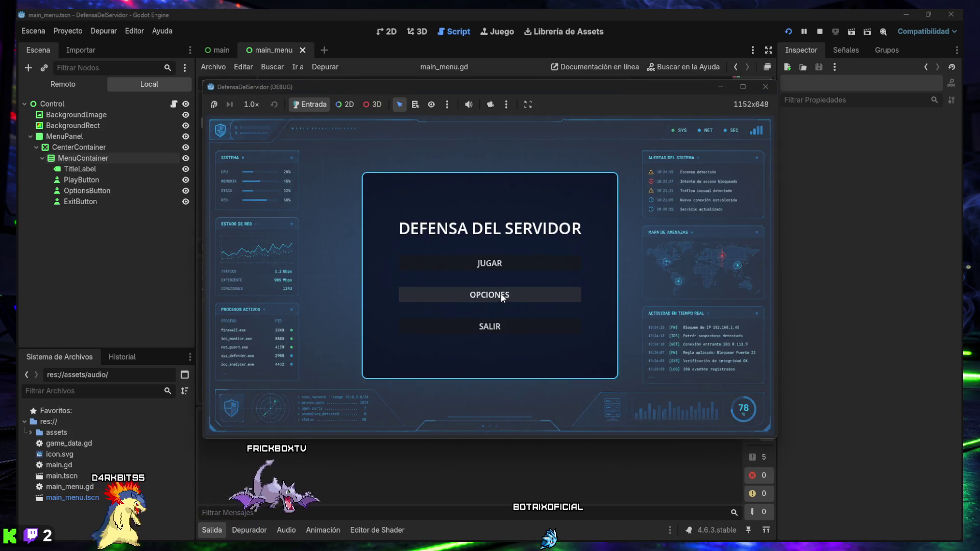
left_click(495, 263)
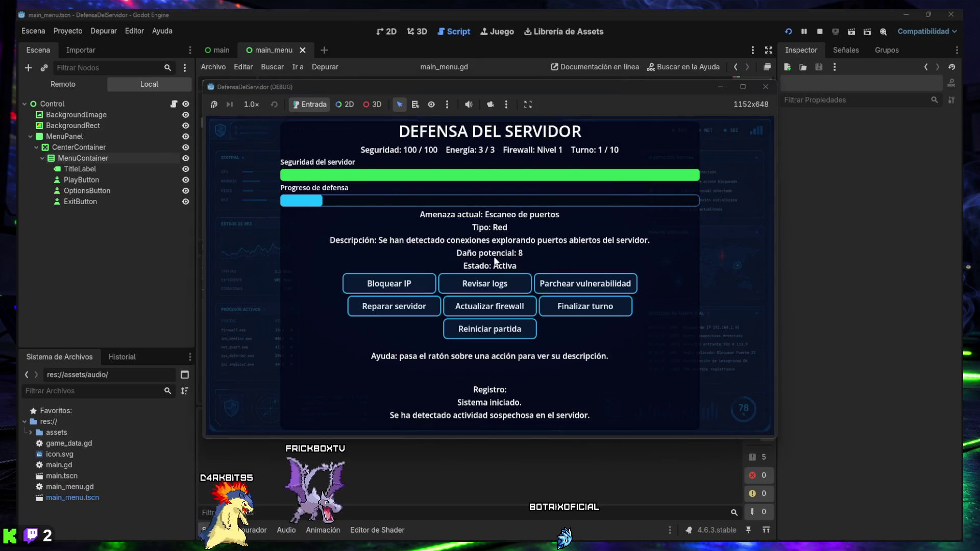
left_click(398, 285)
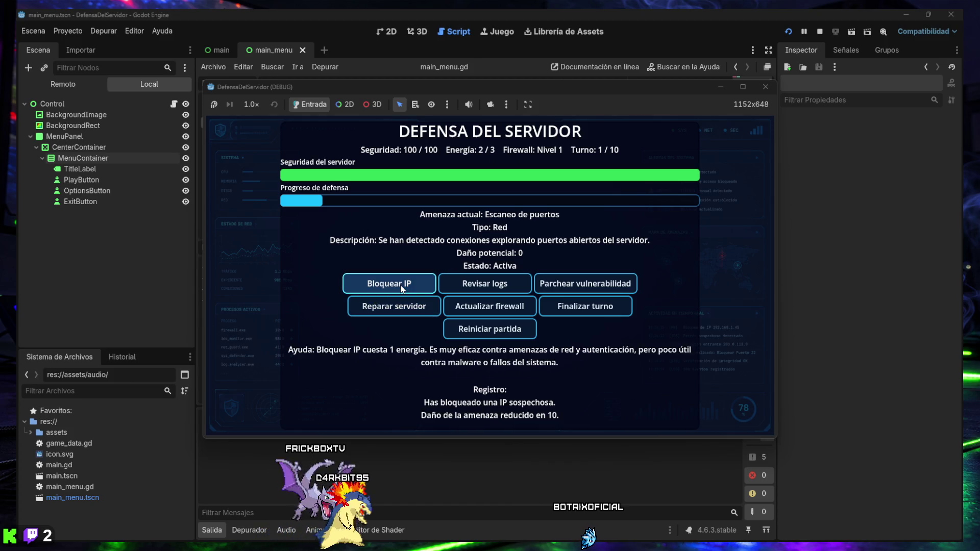
left_click(564, 309)
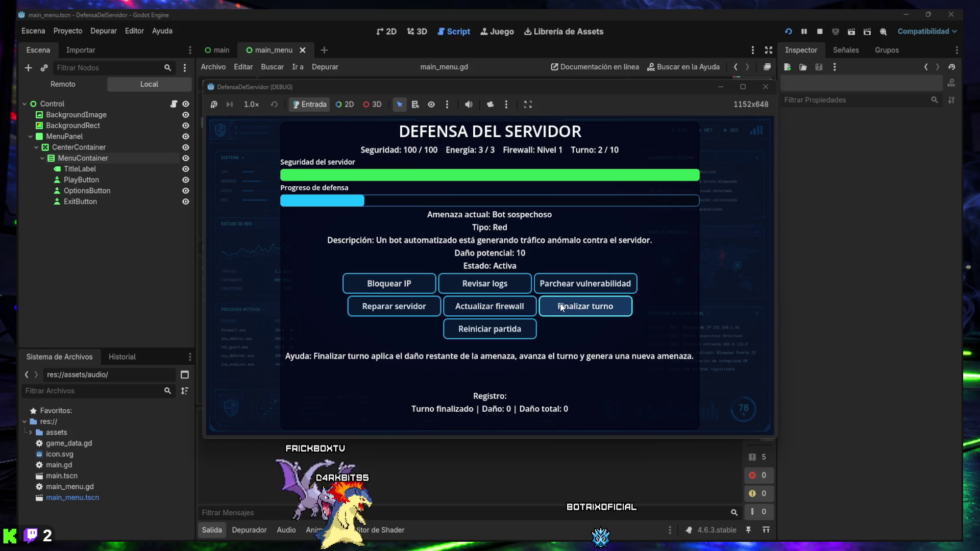
Upgrade the firewall, attempt a low-energy vulnerability patch, then close the running game.
mouse_move(481, 332)
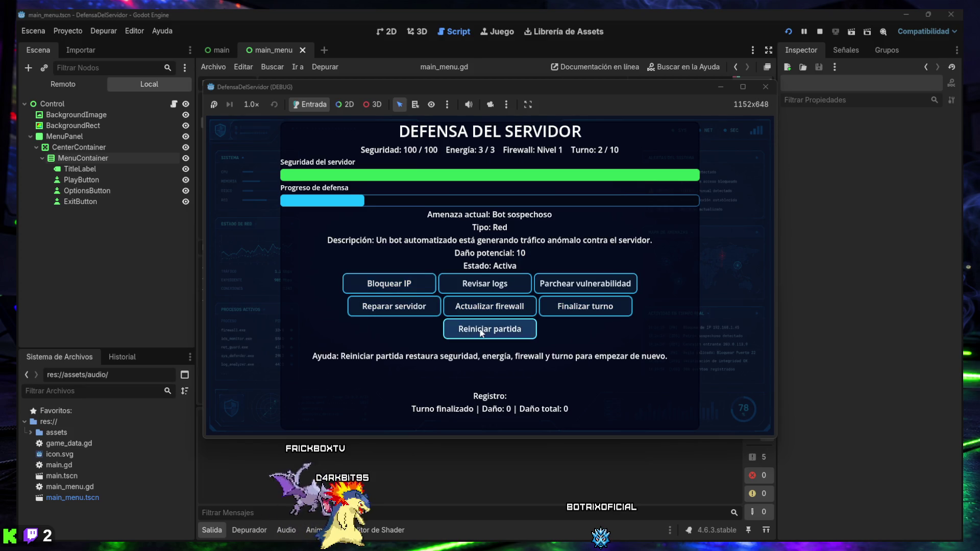
left_click(488, 311)
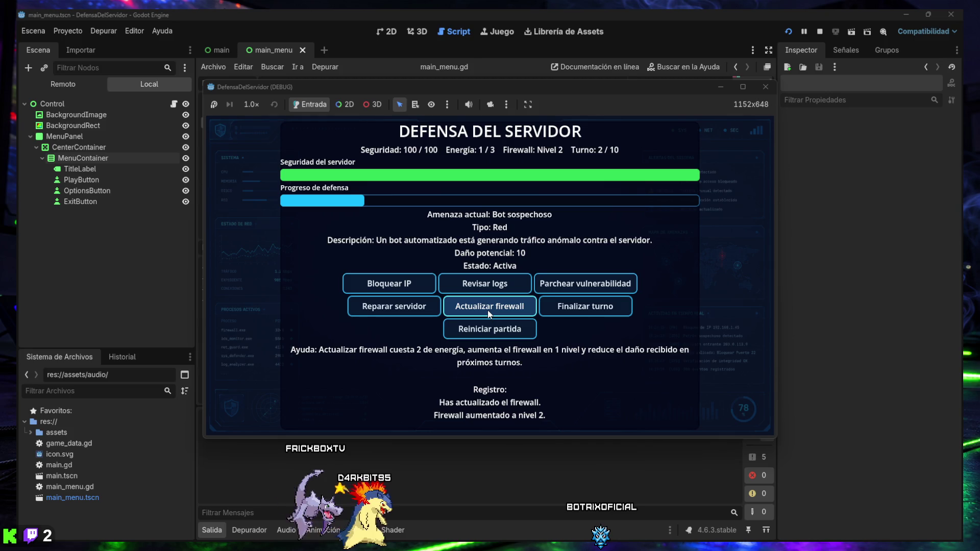
left_click(565, 288)
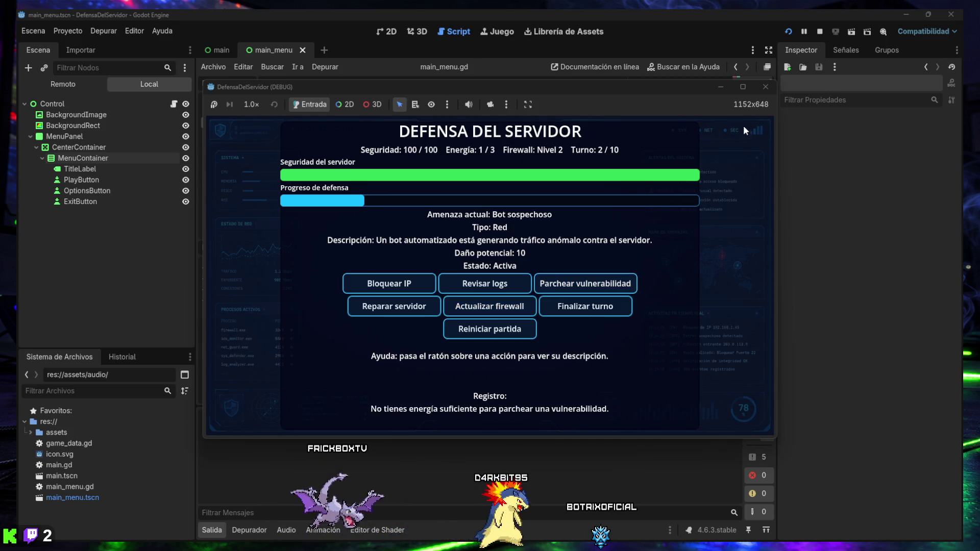
left_click(764, 88)
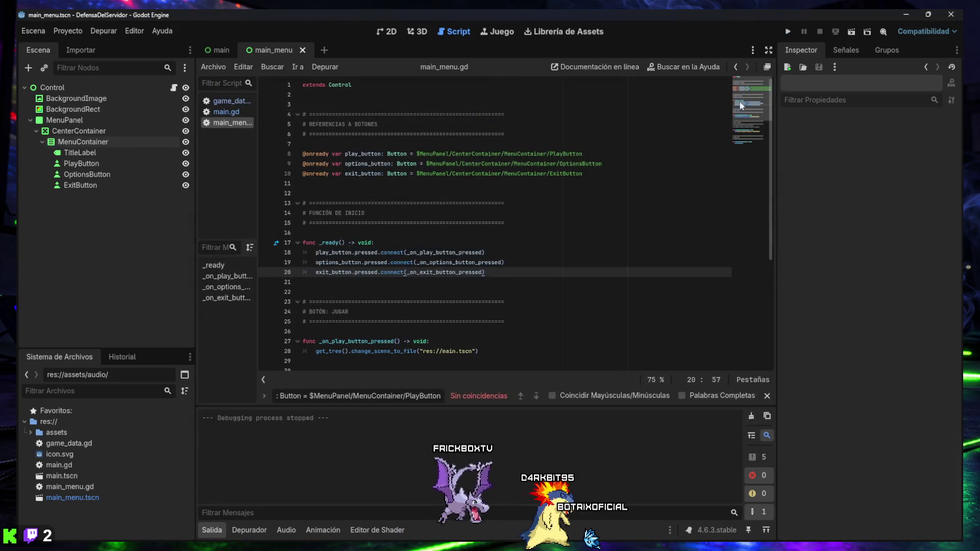
In the main game scene, set ButtonClickSound's Volume dB to 0.
left_click(220, 51)
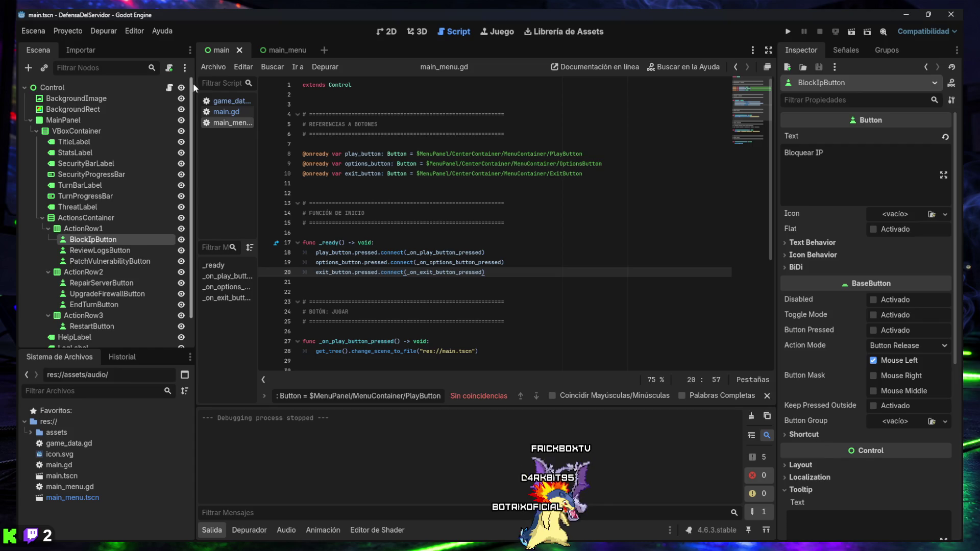
scroll(86, 306, "down", 2)
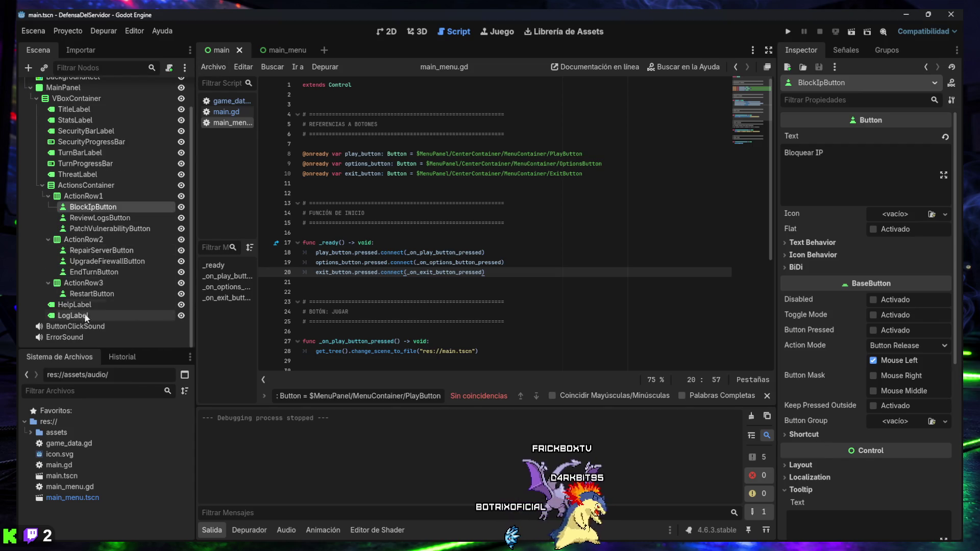
left_click(64, 338)
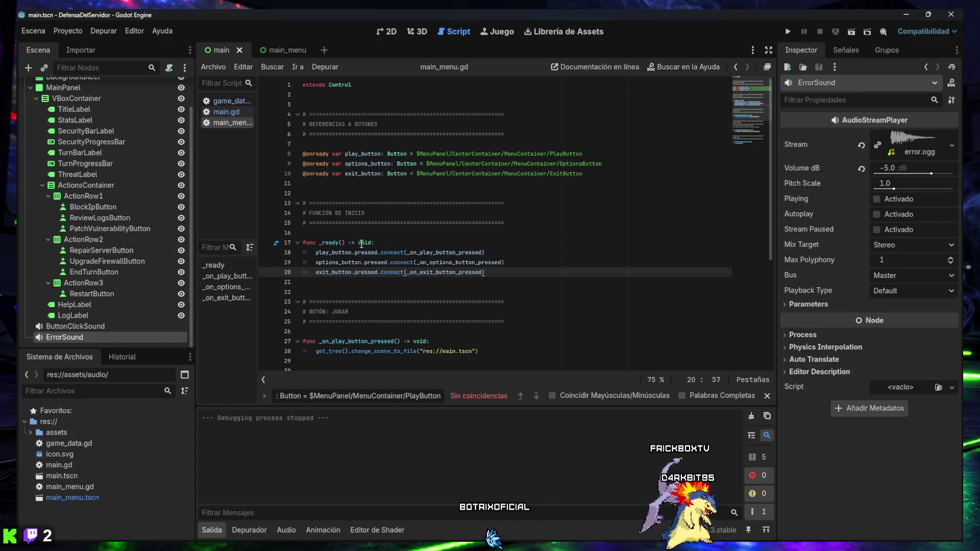
left_click(74, 328)
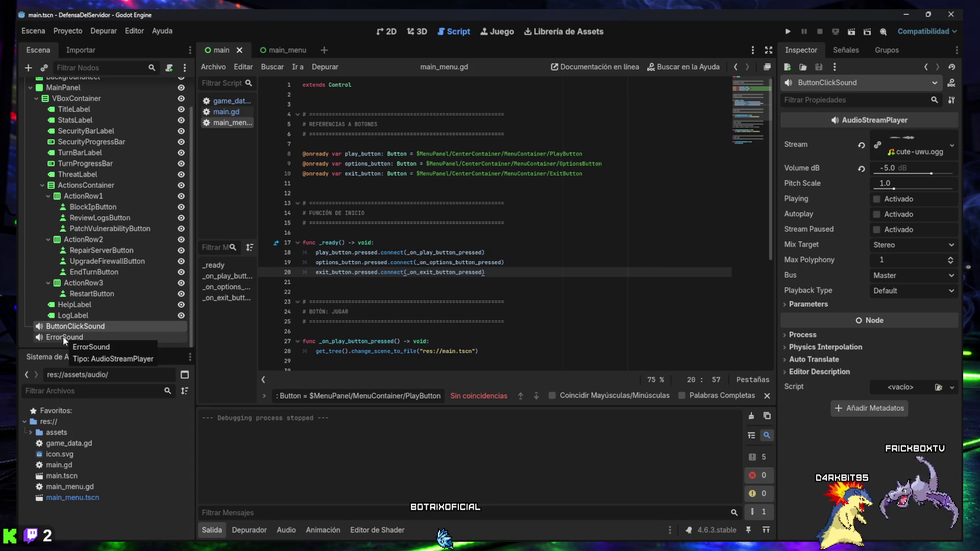
left_click(888, 168)
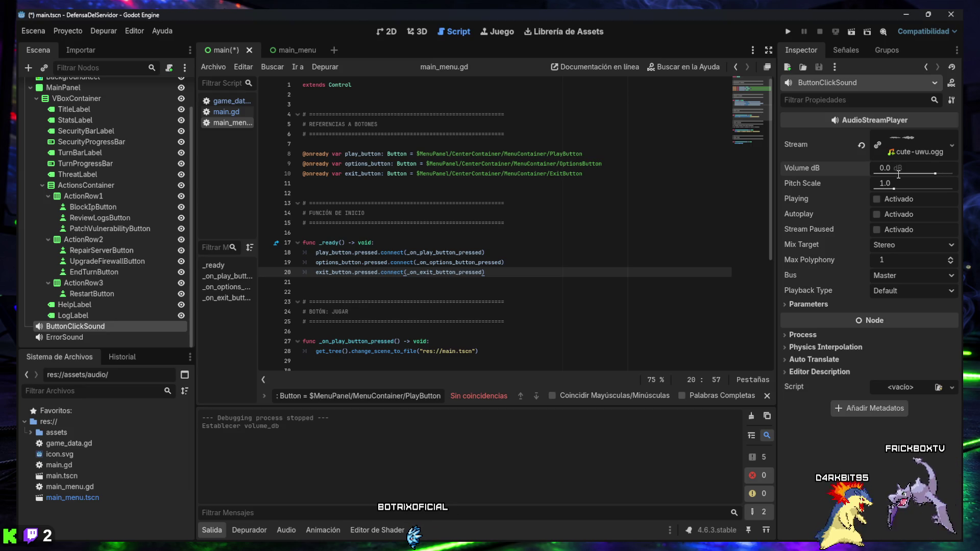
Set ErrorSound's volume to -10 dB, save the main scene and run the game.
left_click(65, 336)
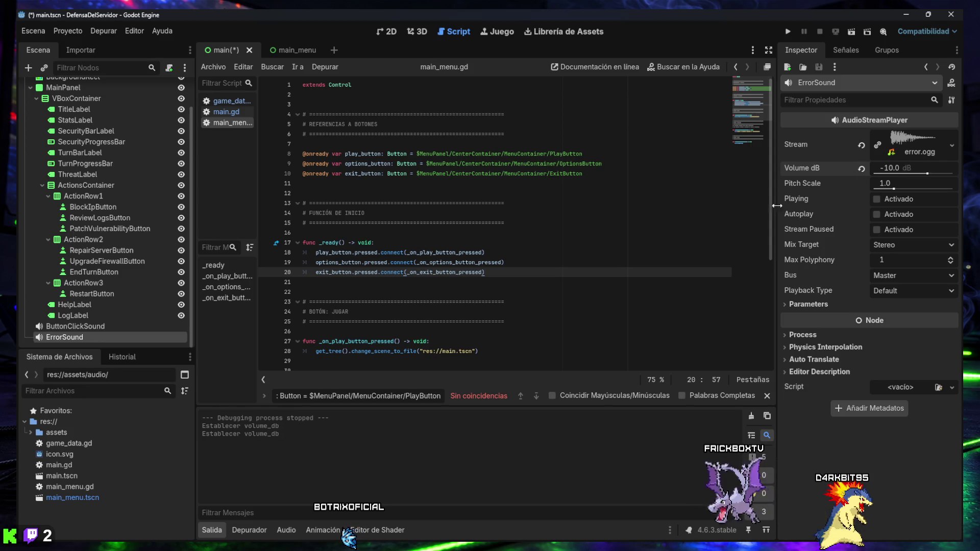
key("ctrl+s")
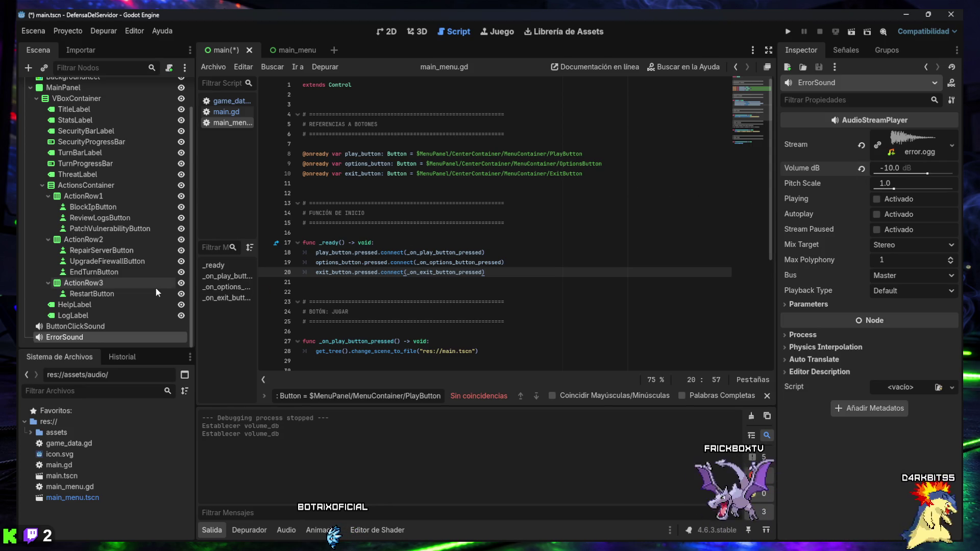
left_click(788, 32)
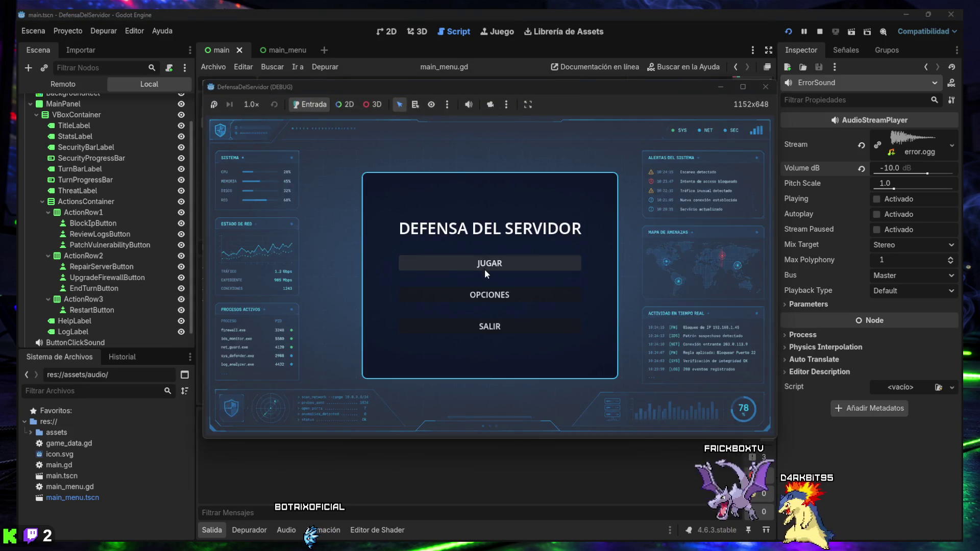
Start a test game from the main menu and upgrade the firewall.
left_click(485, 266)
mouse_move(408, 281)
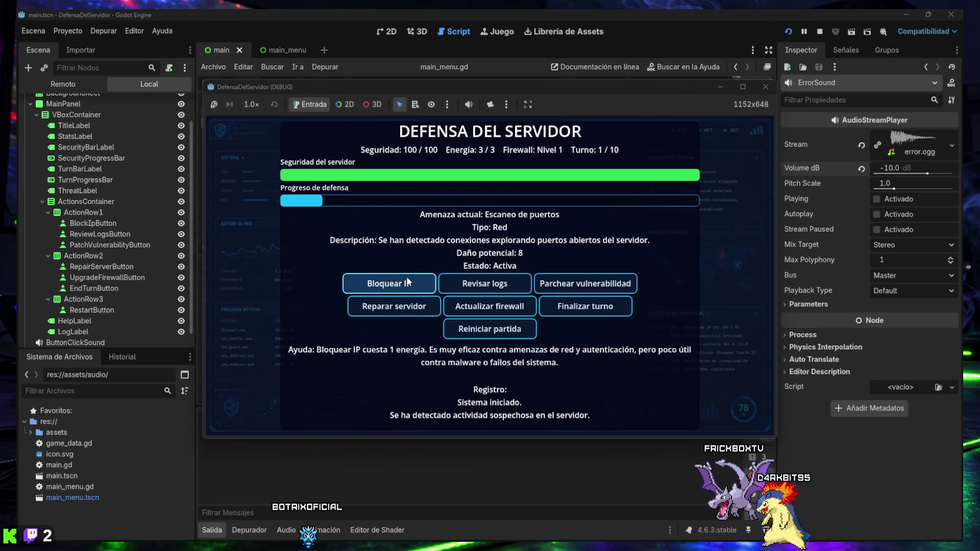
left_click(531, 308)
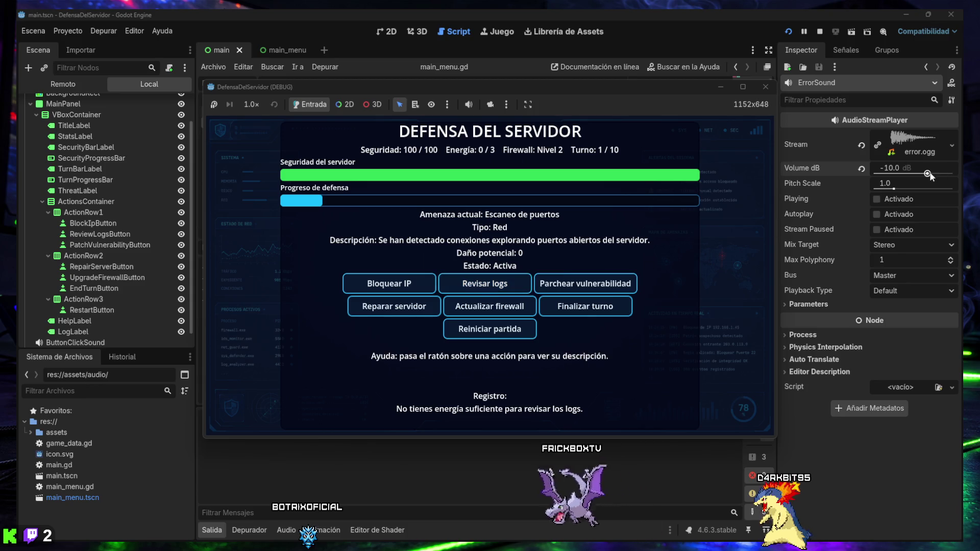
Set the ErrorSound volume to -20 dB and save the main scene.
left_click_drag(928, 174, 911, 173)
left_click(900, 169)
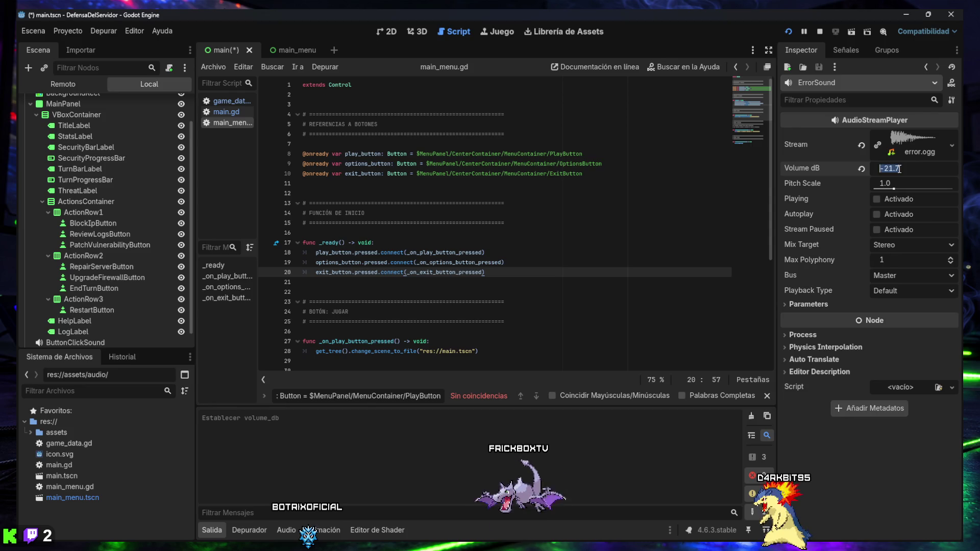
type("20")
key("Return")
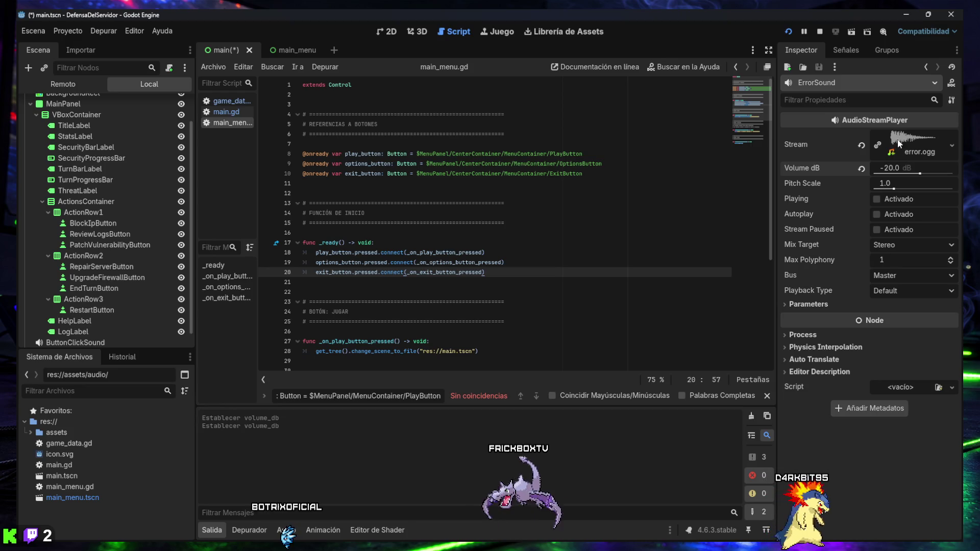
key("ctrl+s")
Rerun the game, try each action button without energy, end the turn to reach turn 2, then close it.
left_click(790, 31)
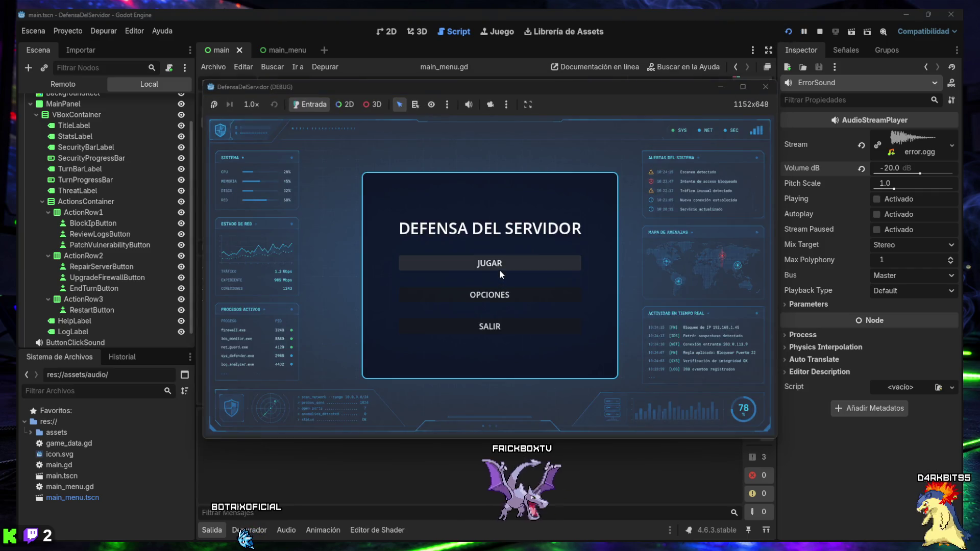
left_click(500, 273)
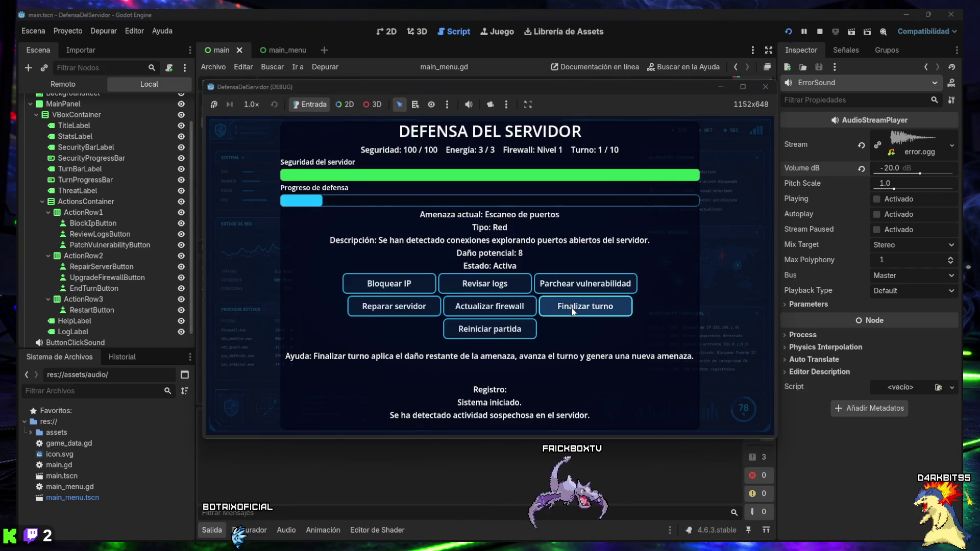
left_click(577, 290)
left_click(575, 289)
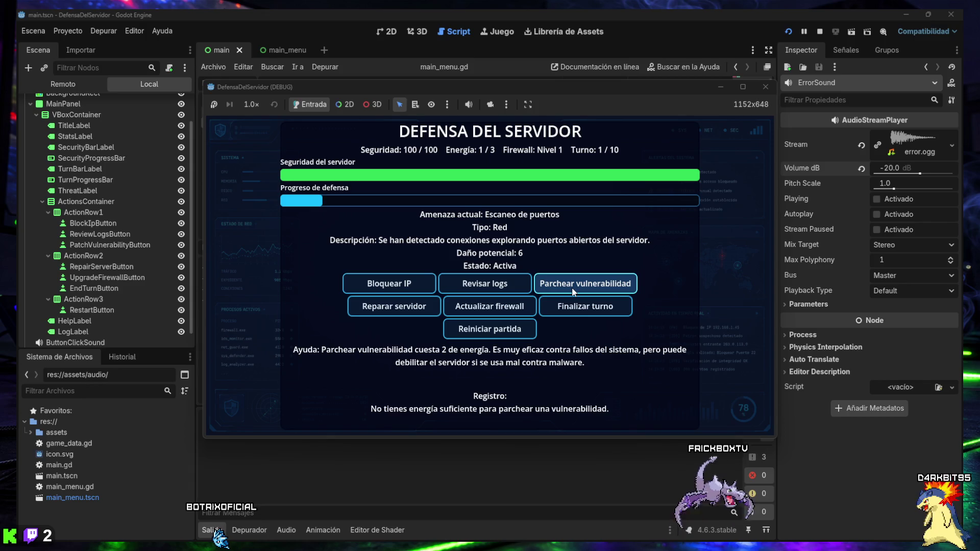
left_click(498, 289)
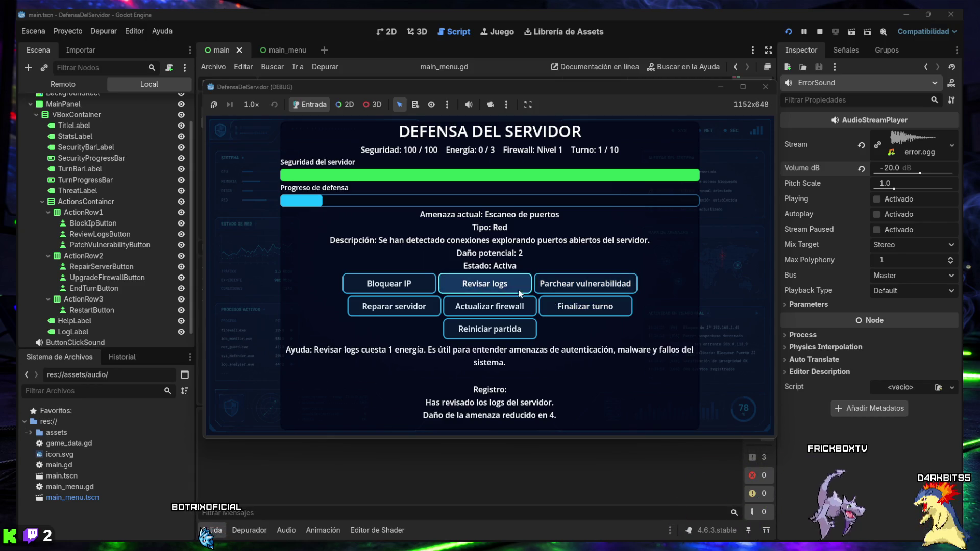
left_click(425, 283)
left_click(524, 282)
left_click(582, 284)
left_click(492, 306)
left_click(563, 309)
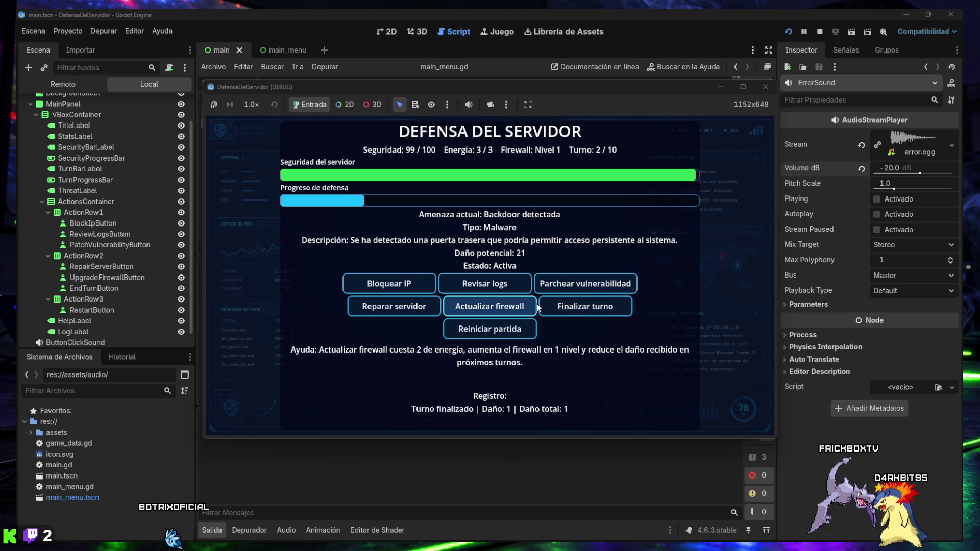
left_click(764, 88)
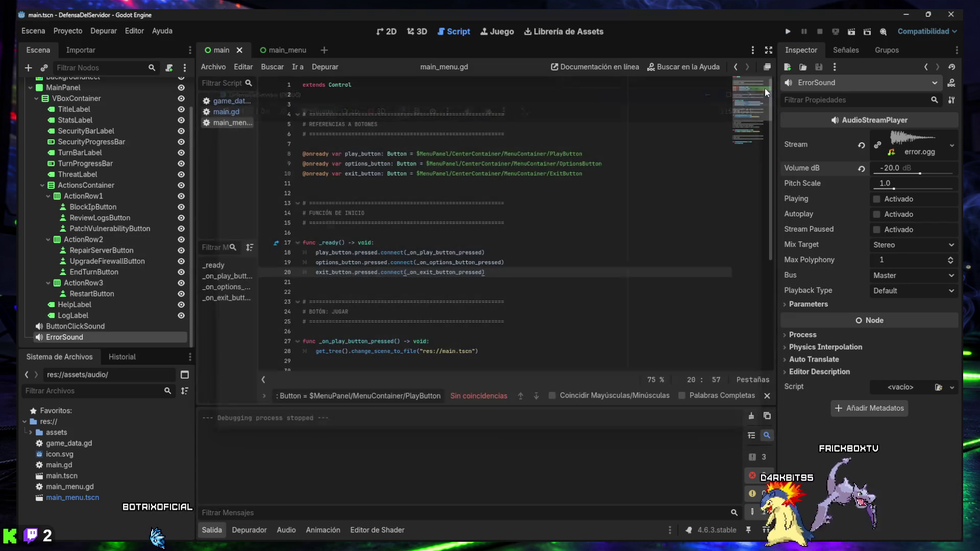
Give ButtonClickSound a volume of -5 dB and save the main scene.
left_click(84, 327)
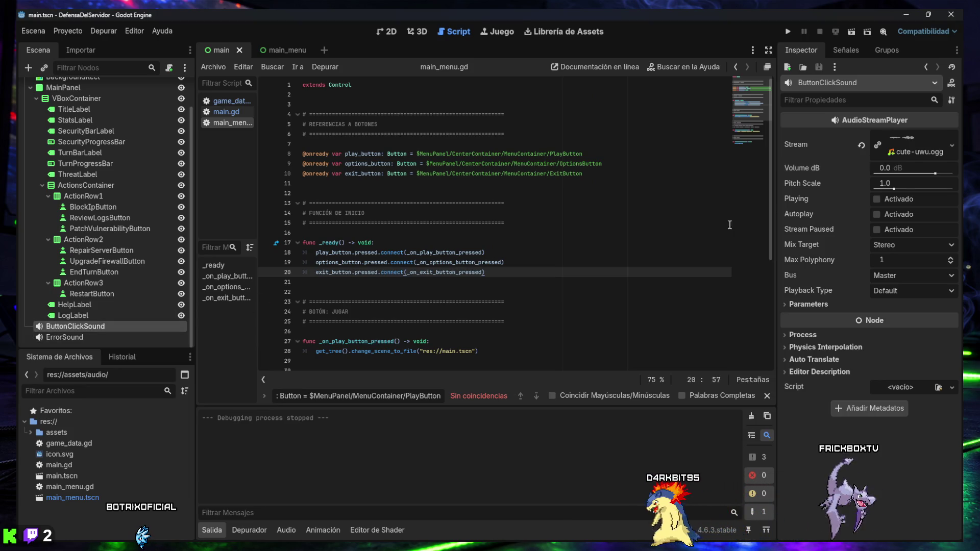
left_click(935, 175)
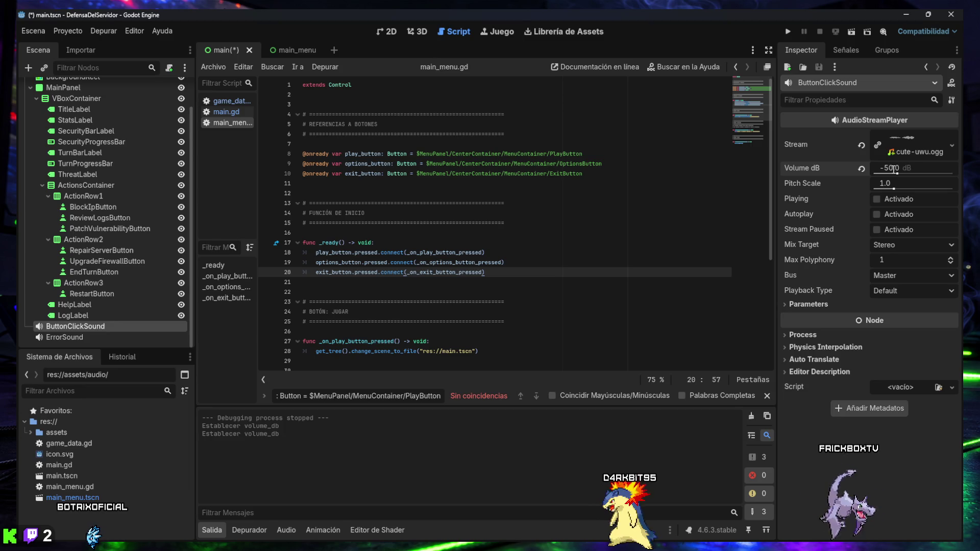
type("-5")
key("Return")
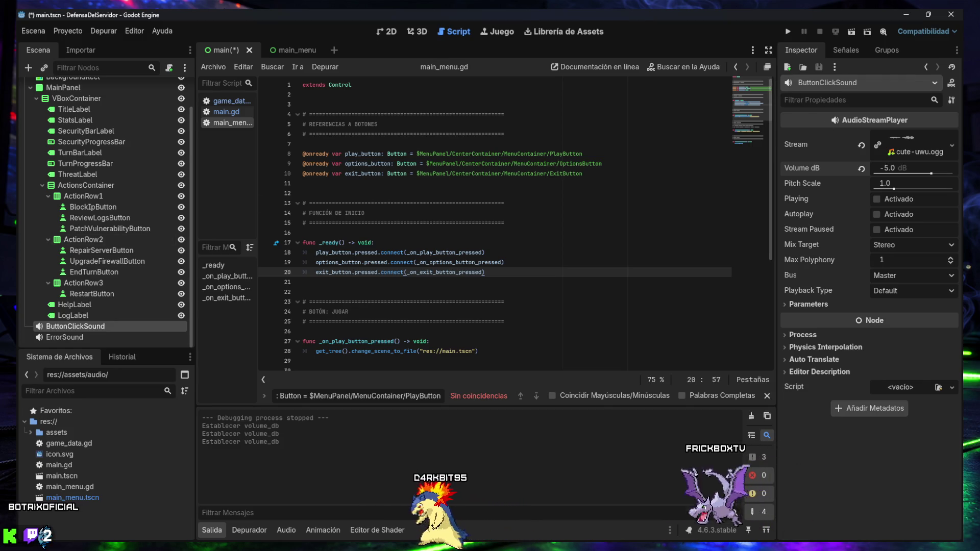
left_click(345, 231)
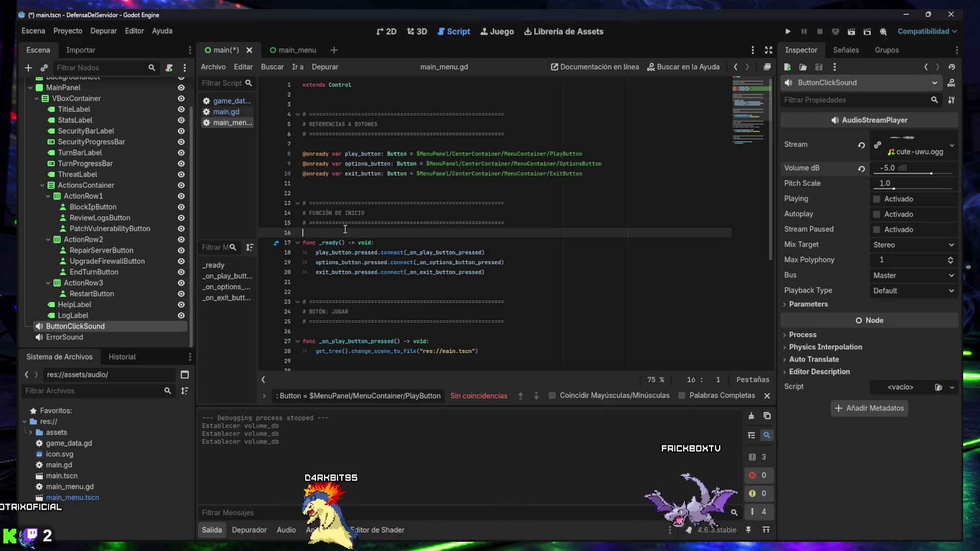
key("ctrl+s")
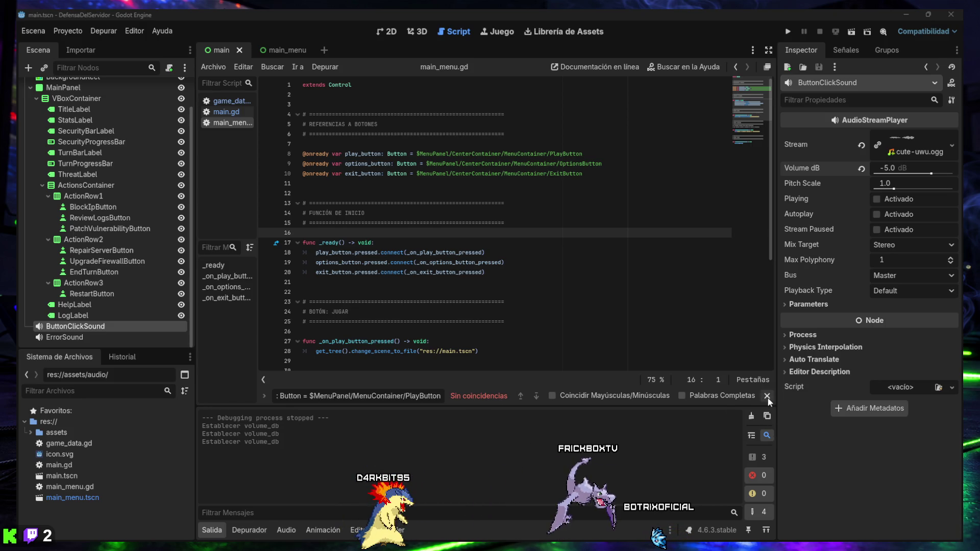
Close the find bar in the main_menu.gd script editor.
left_click(768, 396)
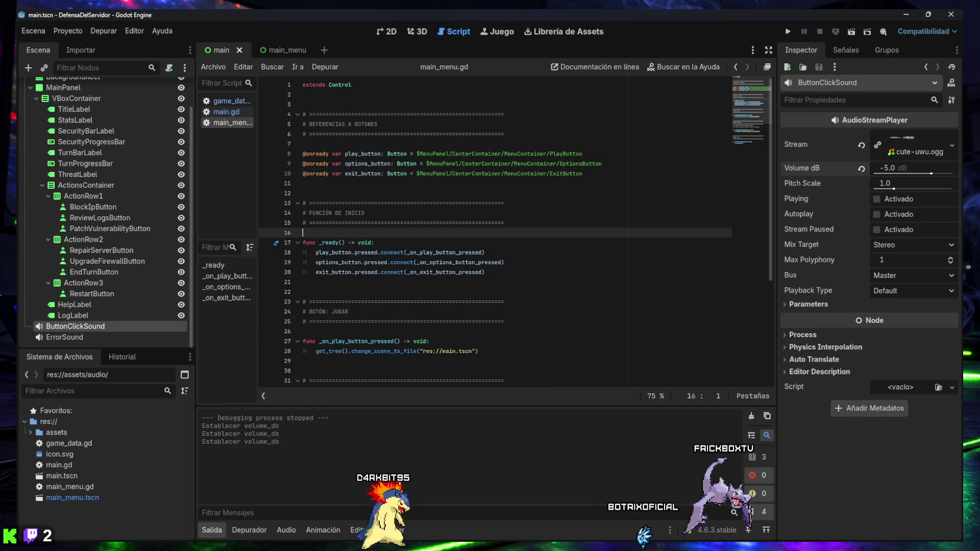
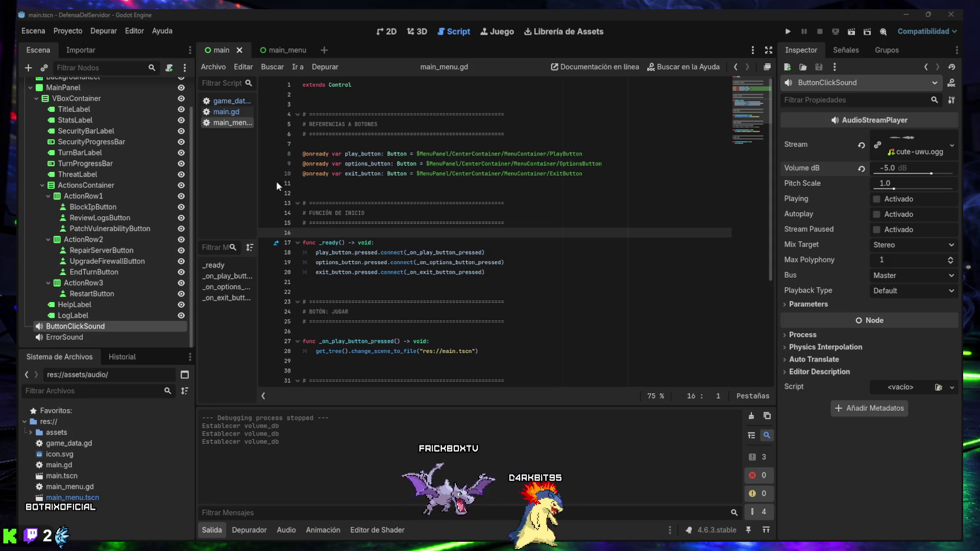
Browse the script editor's debugging options menu and dismiss it without choosing anything.
left_click(319, 68)
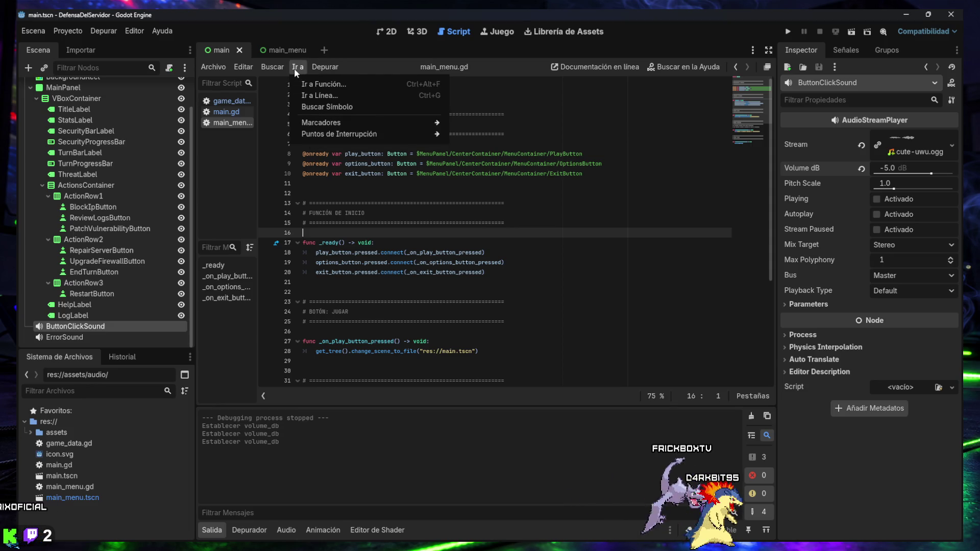
mouse_move(250, 66)
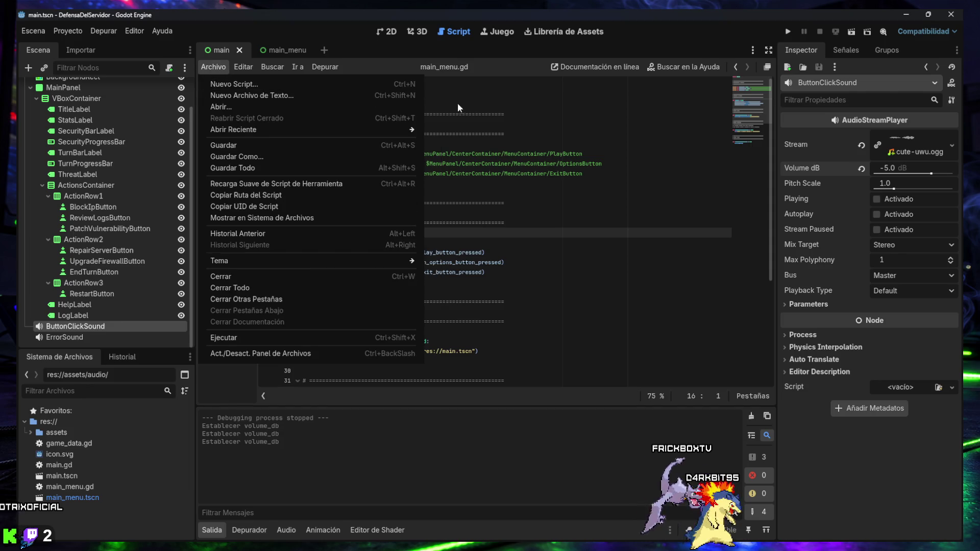
left_click(495, 123)
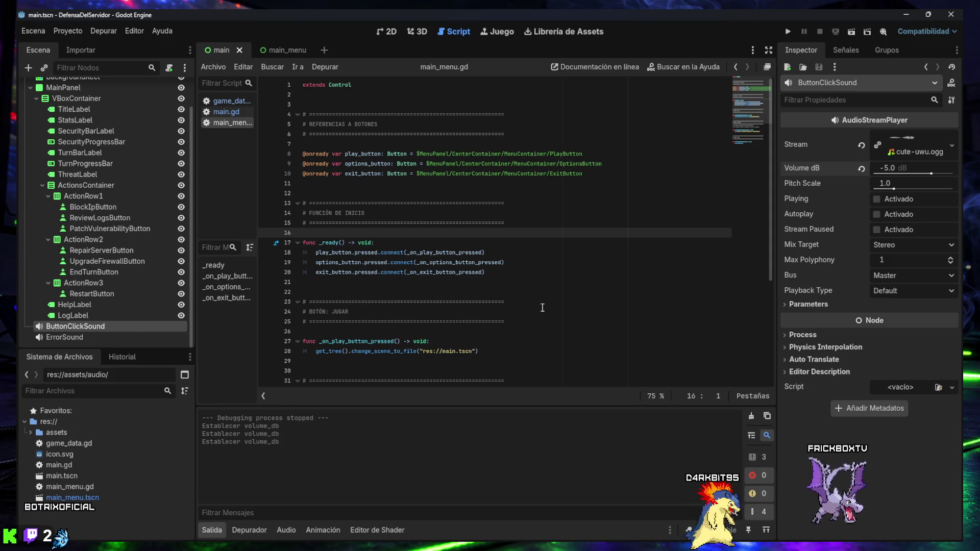
mouse_move(456, 546)
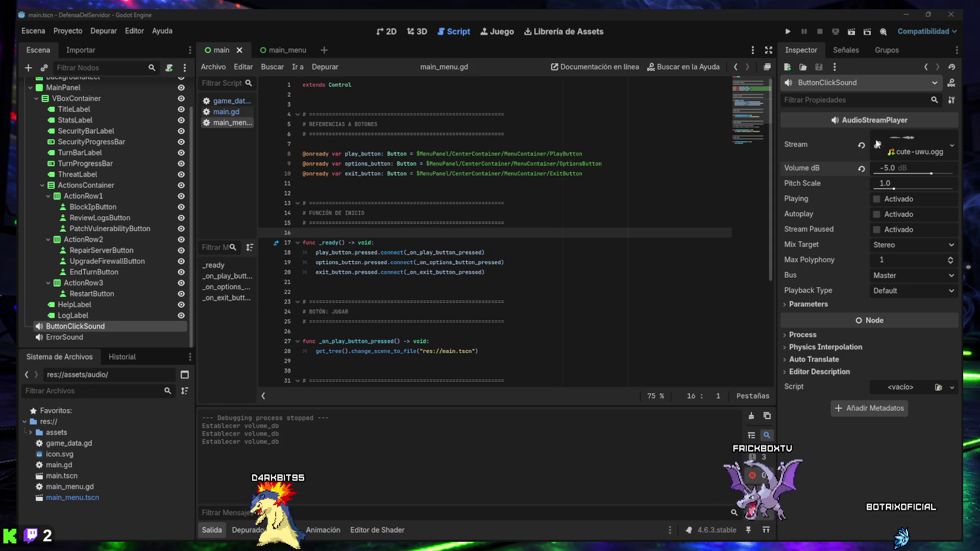
Run the game, try the OPCIONES button on its main menu, then close the game window.
left_click(790, 32)
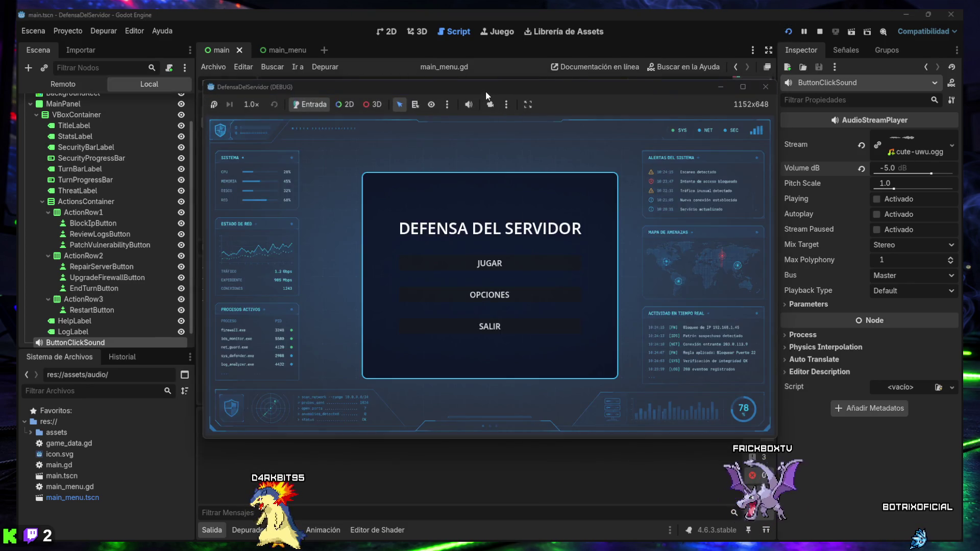
mouse_move(507, 69)
left_mouse_down()
mouse_move(528, 66)
mouse_move(539, 81)
left_mouse_up()
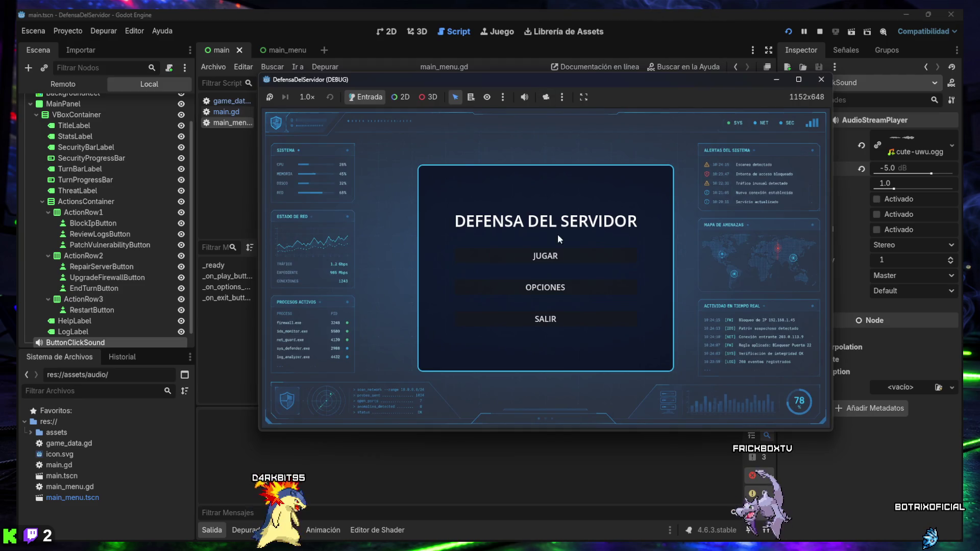
left_click(553, 289)
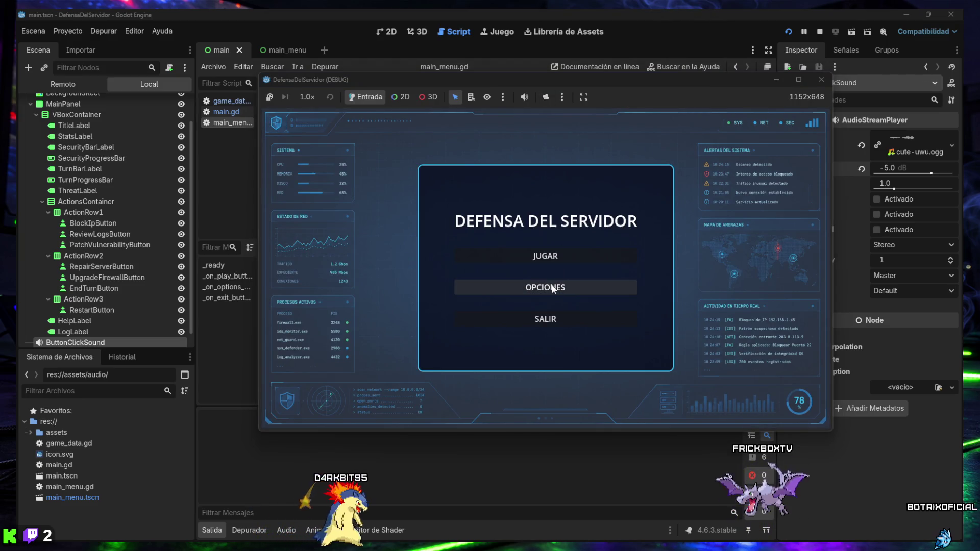
left_click(823, 81)
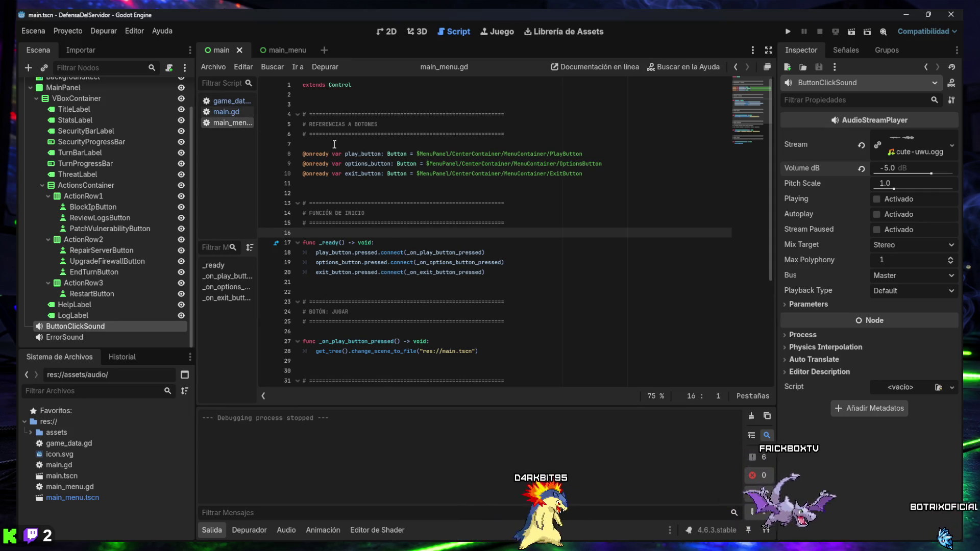
Read through main_menu.gd's play, options and exit handlers, then switch to the main_menu scene.
left_click(407, 173)
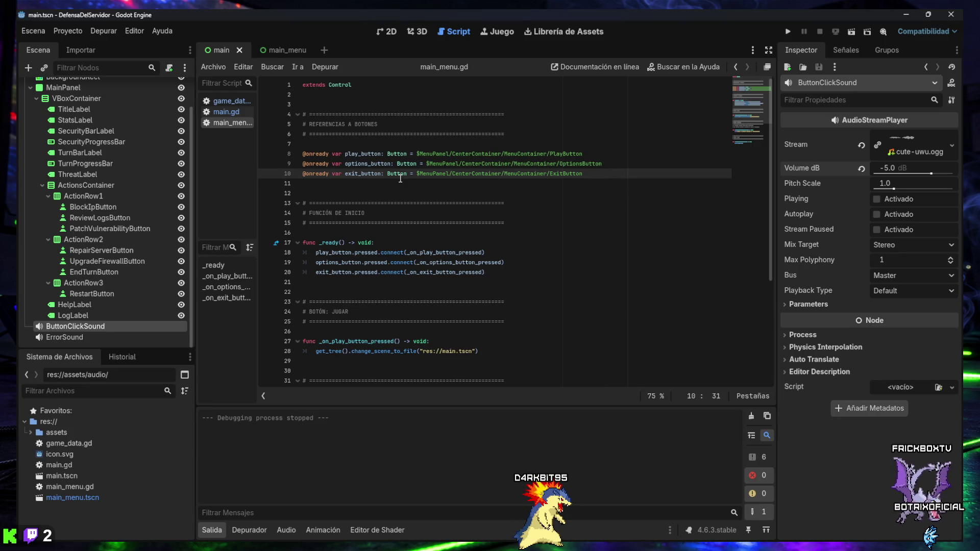
scroll(400, 178, "down", 2)
scroll(400, 178, "down", 1)
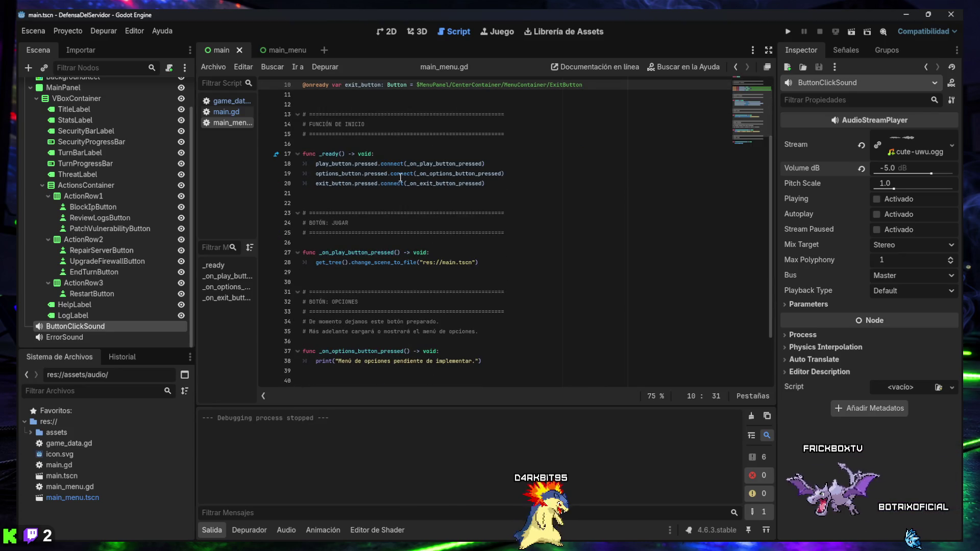
scroll(401, 178, "down", 1)
scroll(400, 177, "down", 2)
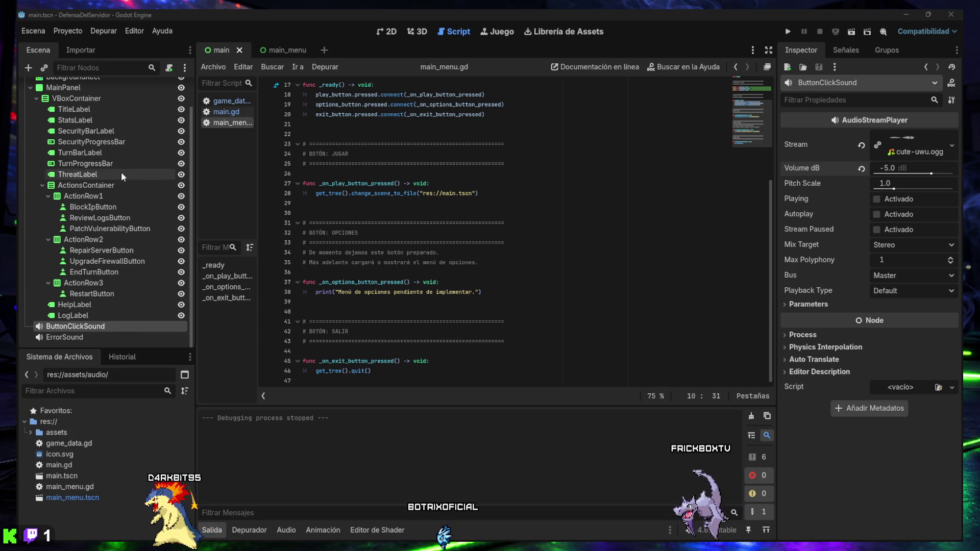
scroll(121, 173, "up", 3)
left_click(280, 50)
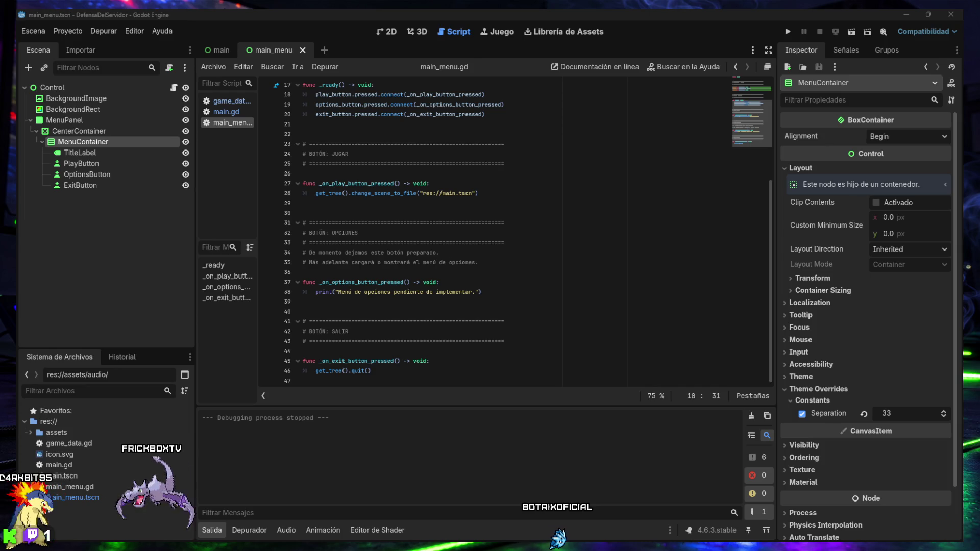
Add a Panel node under the root Control node and rename it OptionsPanel.
left_click(66, 87)
key("ctrl+a")
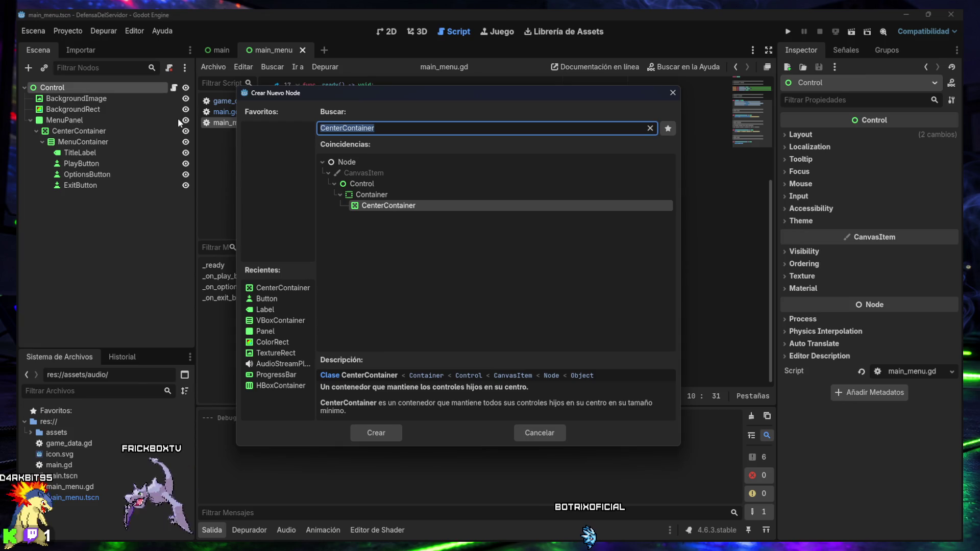
type("panel")
key("Return")
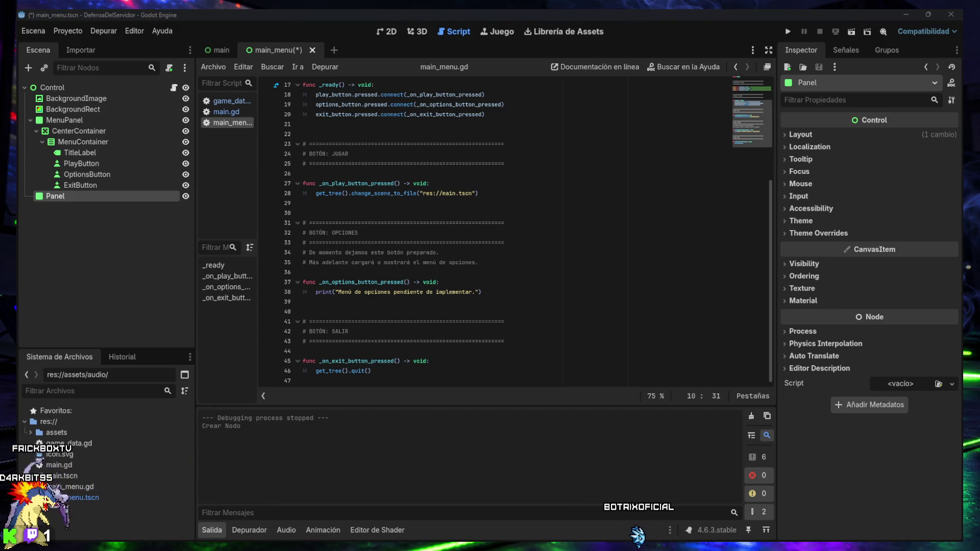
double_click(58, 197)
type("OptionsPanel")
key("Return")
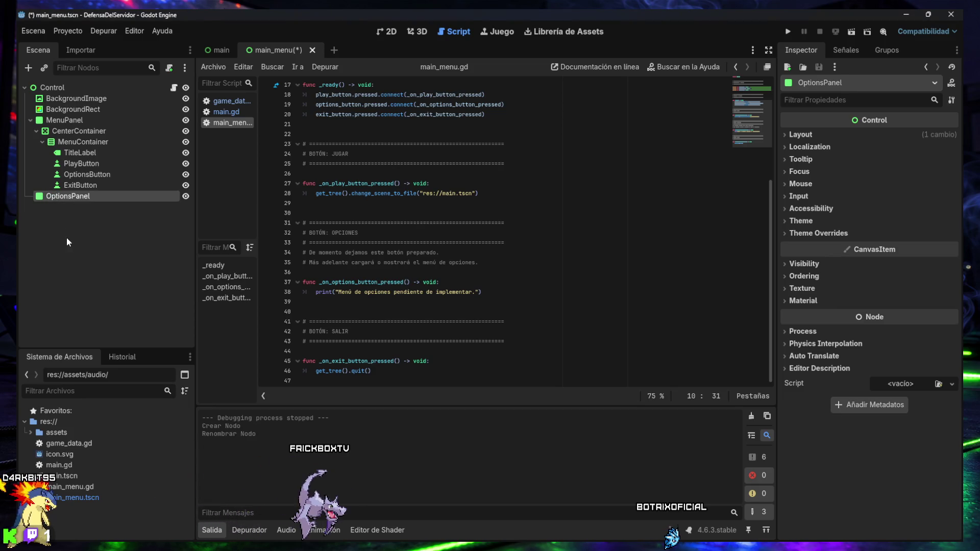
left_click(210, 531)
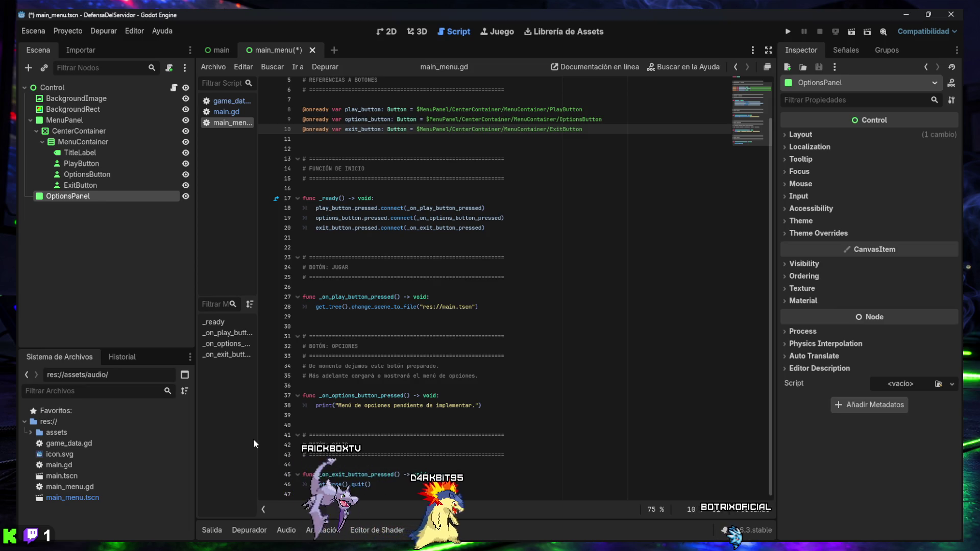
Collapse MenuPanel, show the 2D view, save main_menu.tscn with Ctrl+S, and select OptionsPanel.
left_click(31, 121)
left_click(69, 157)
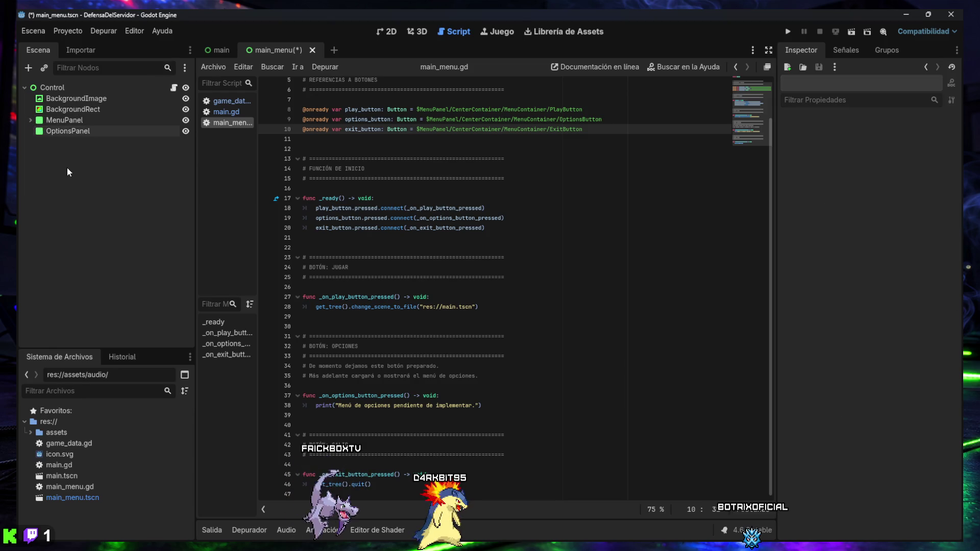
left_click(51, 131)
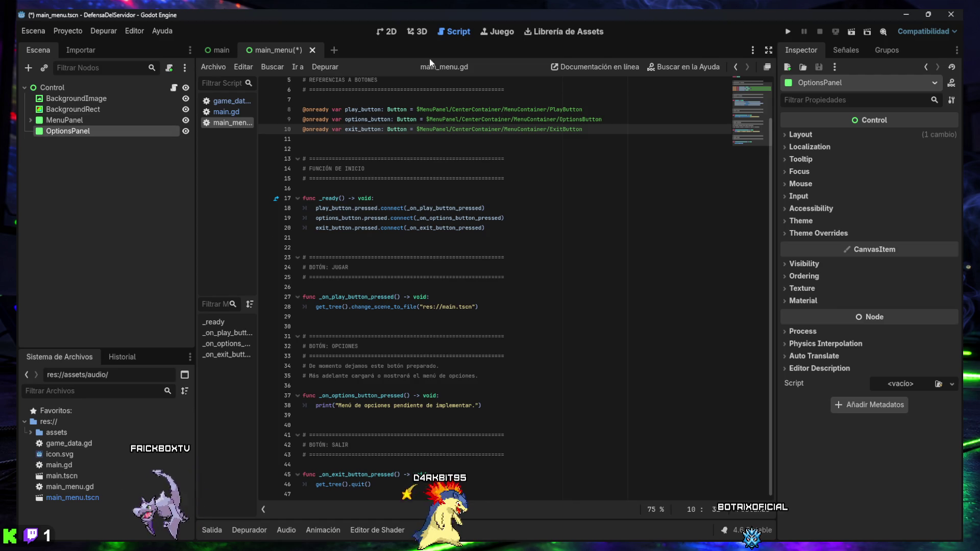
left_click(390, 31)
left_click(69, 162)
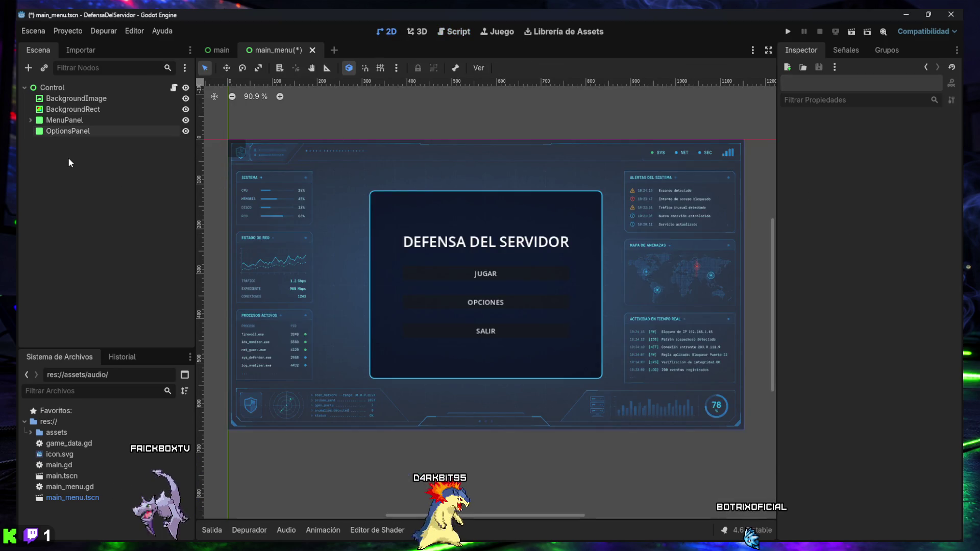
key("ctrl+s")
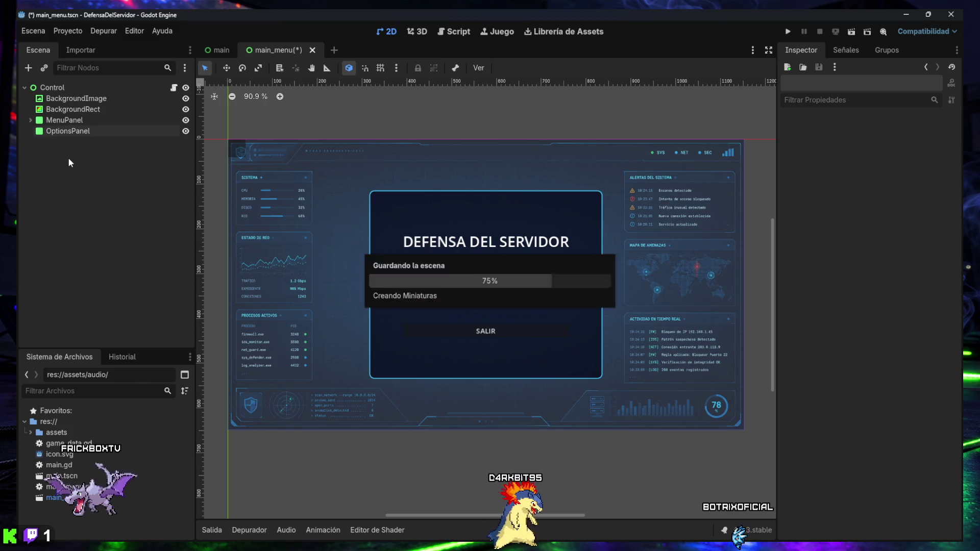
left_click(61, 130)
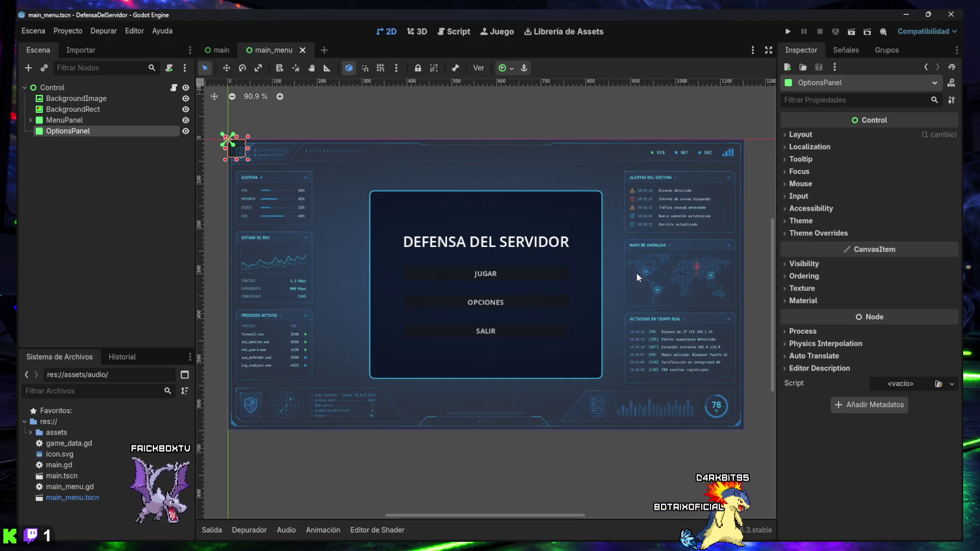
Set OptionsPanel's Layout custom minimum size to 520 × 420 px.
left_click(798, 135)
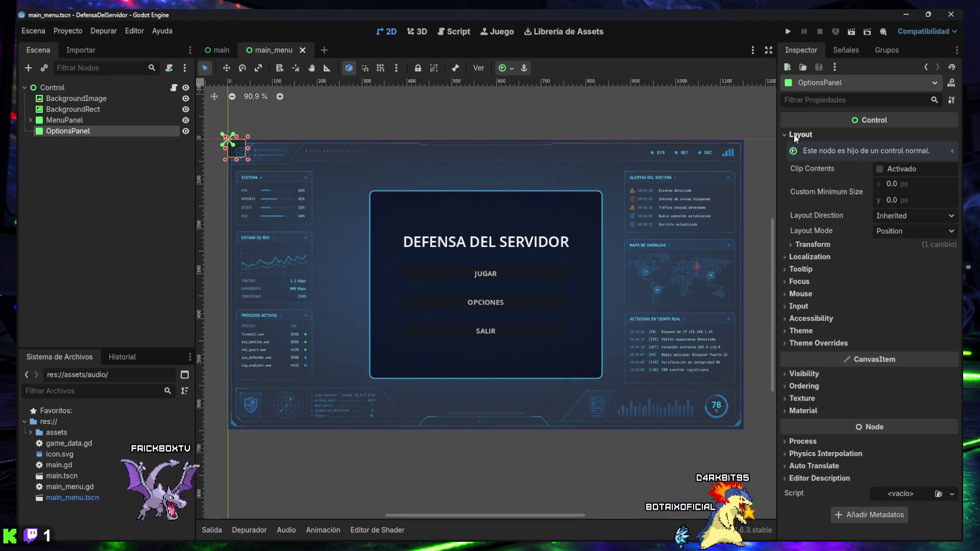
left_click(891, 182)
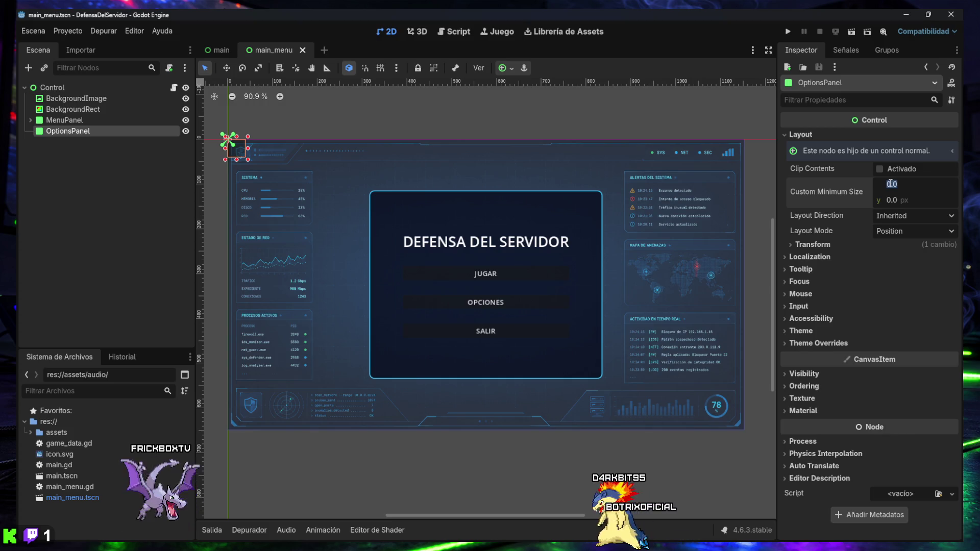
type("50")
key("Return")
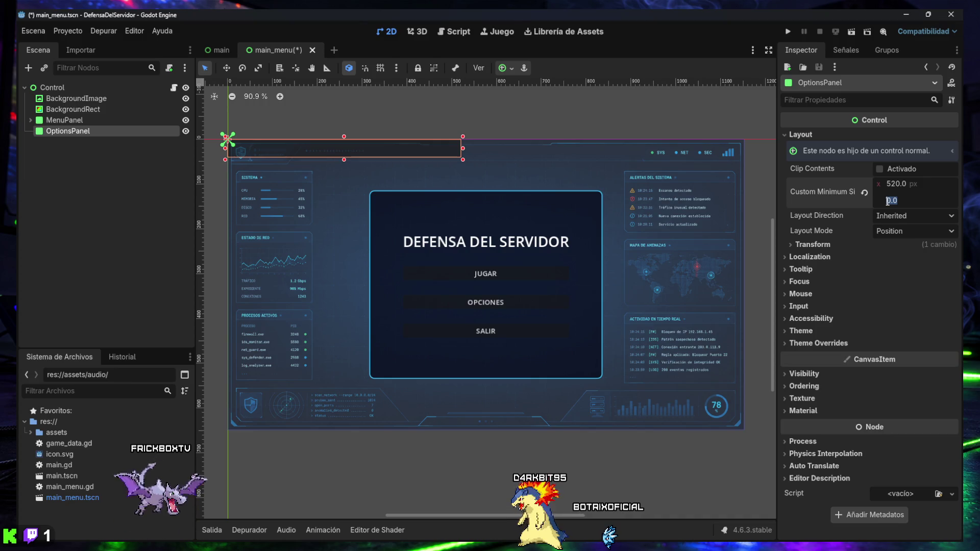
type("520")
type("420")
key("Return")
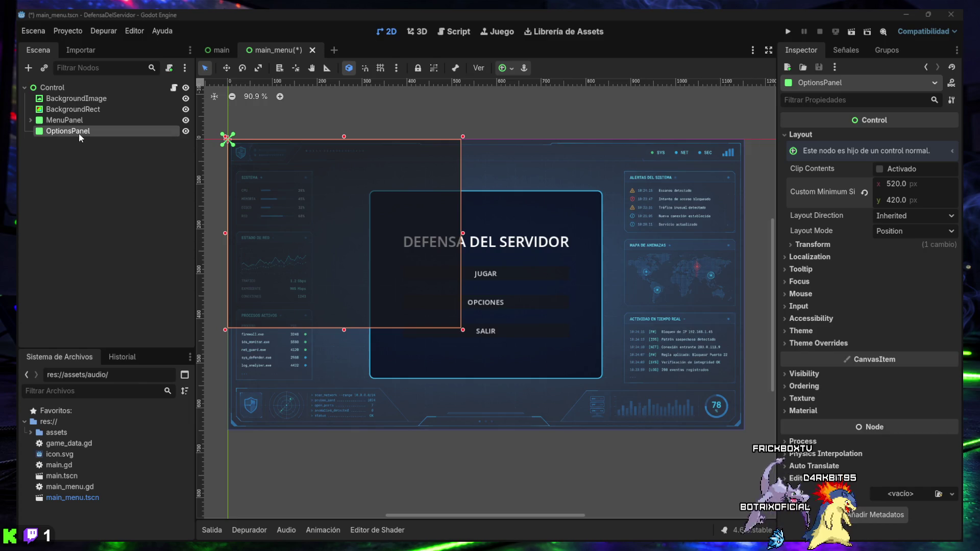
Apply the Centro anchor preset so the 520 × 420 OptionsPanel sits centered over the menu.
left_click(505, 67)
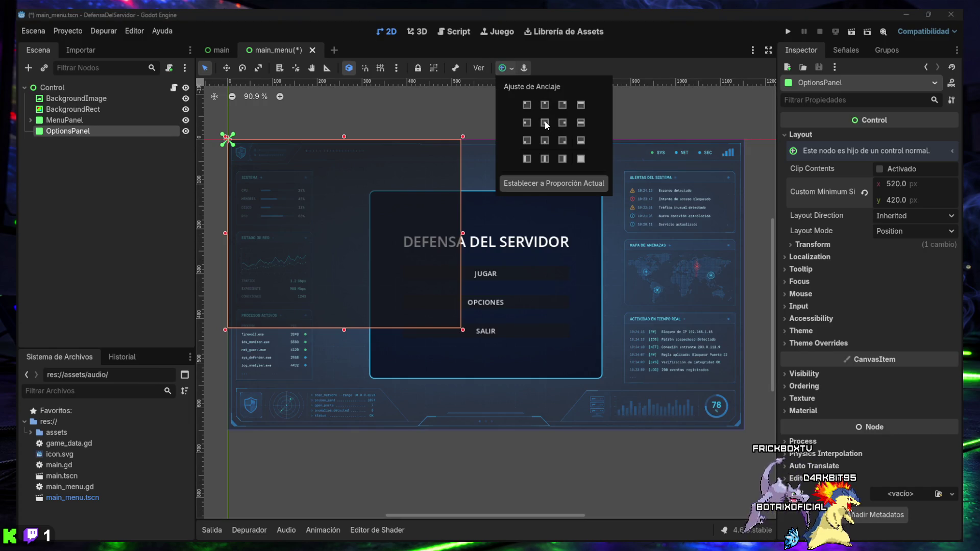
left_click(545, 123)
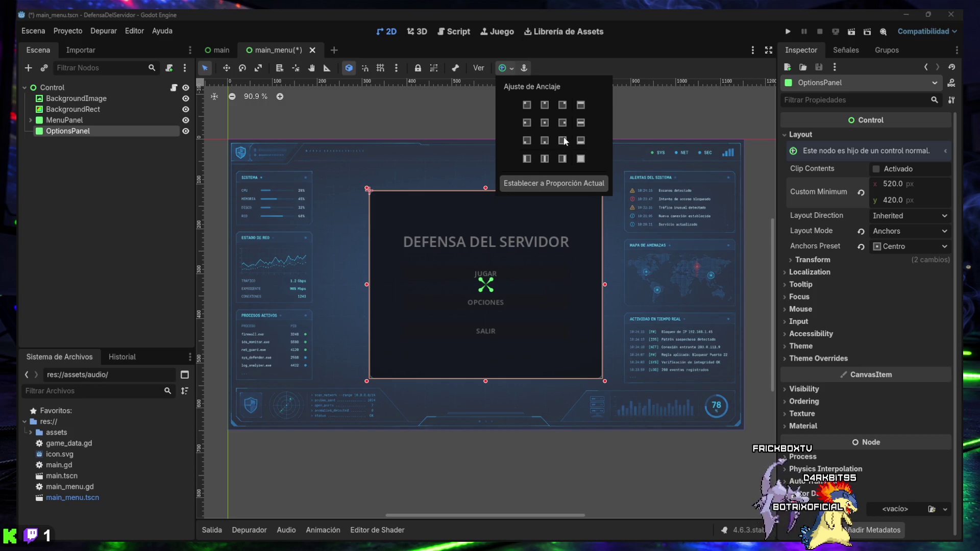
left_click(506, 69)
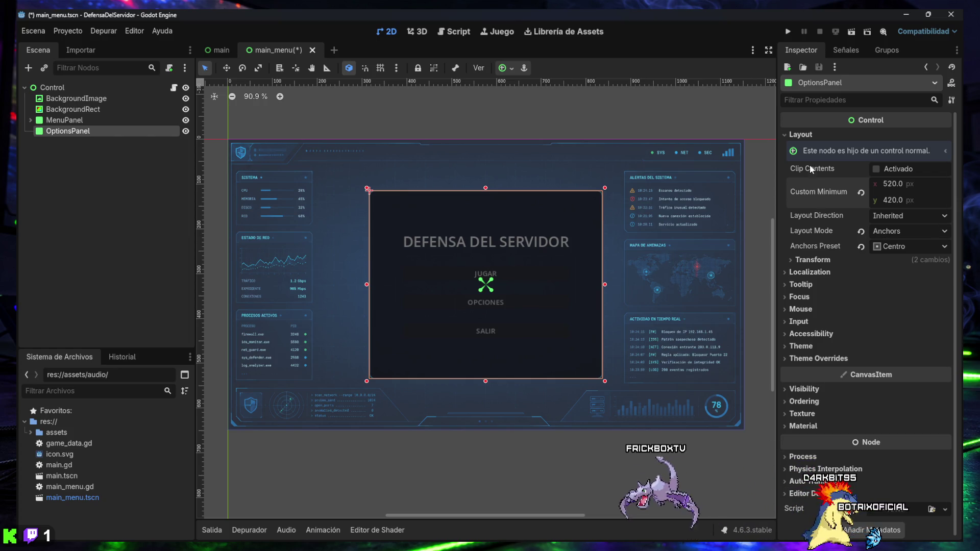
left_click(803, 135)
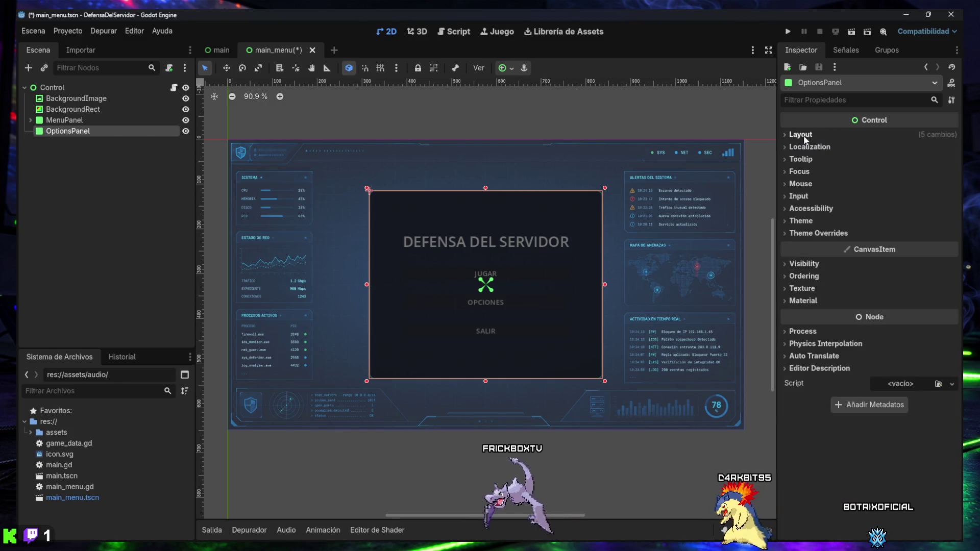
Assign a new StyleBoxFlat to OptionsPanel's Theme Overrides > Styles > Panel.
left_click(806, 234)
left_click(805, 245)
left_click(952, 259)
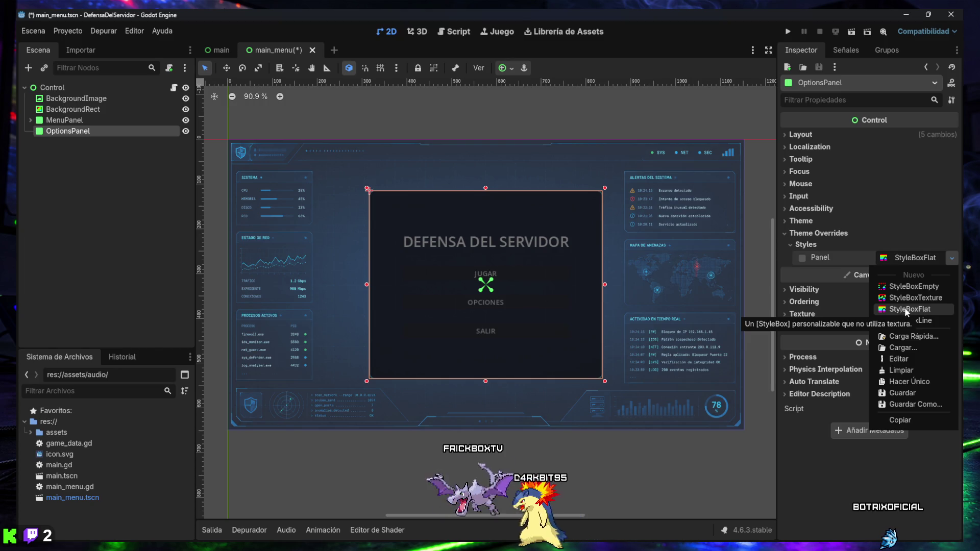
left_click(918, 308)
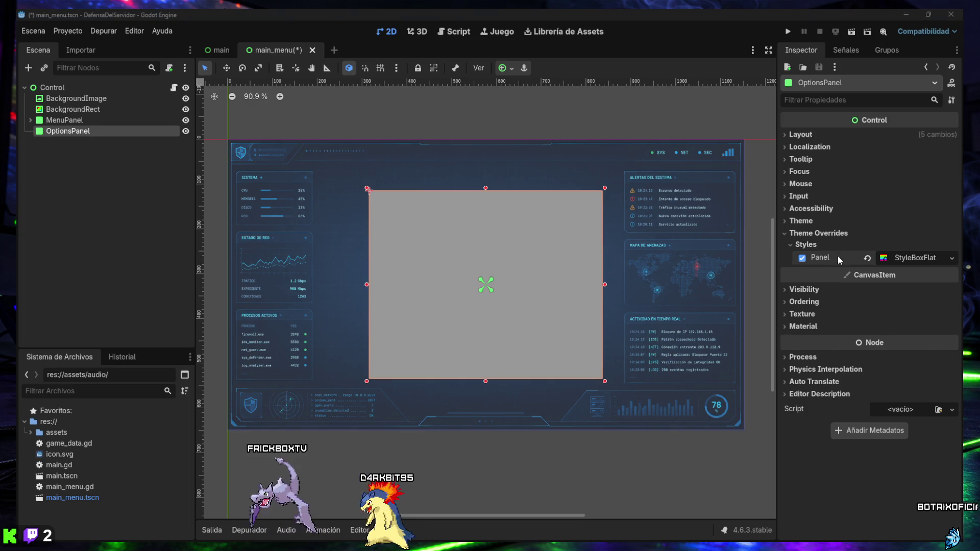
left_click(801, 134)
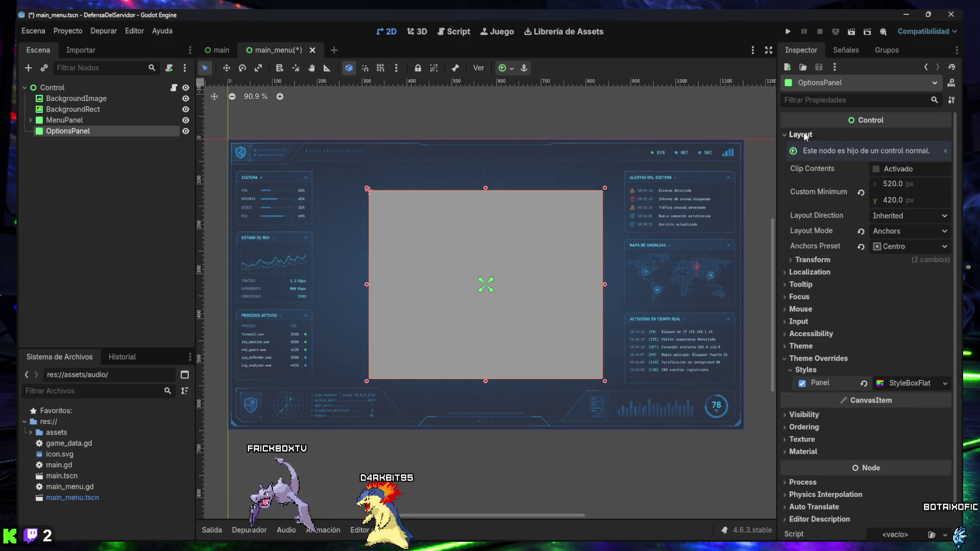
left_click(804, 132)
left_click(803, 222)
left_click(804, 221)
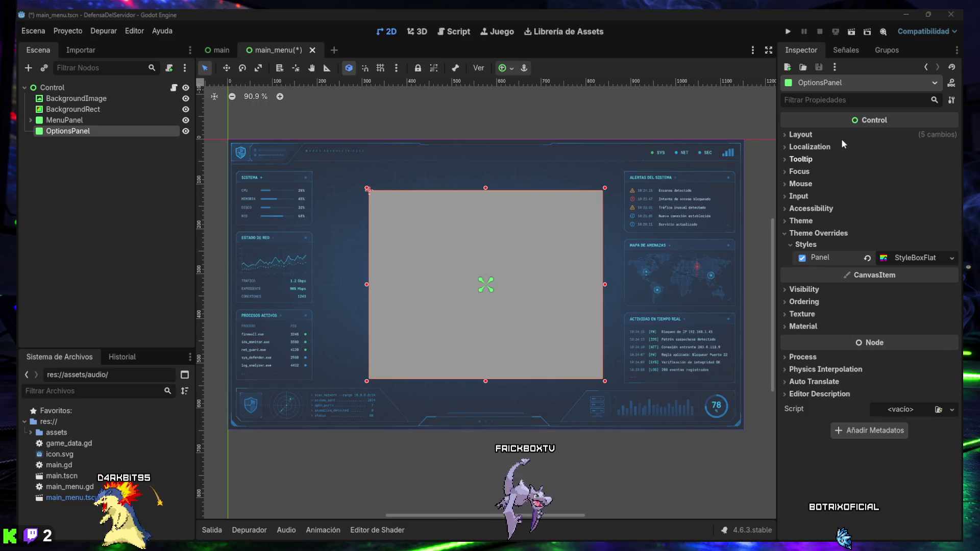
Set the style box background to dark navy 020617, then make it semi-transparent (alpha 195).
type("color")
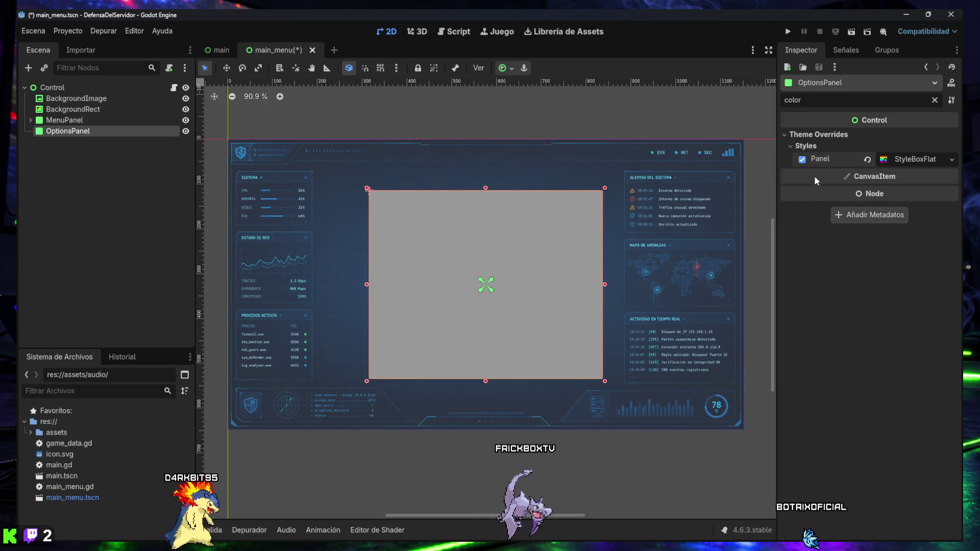
left_click(902, 159)
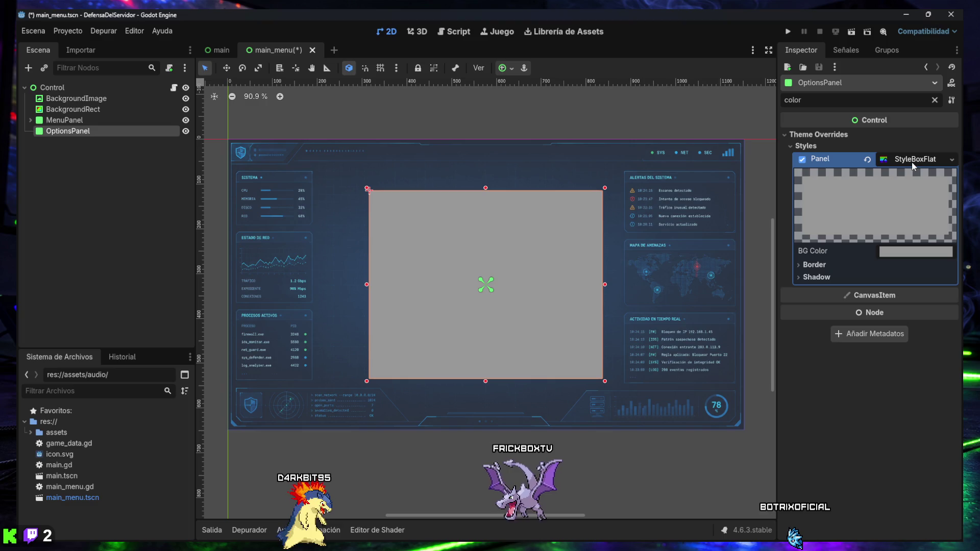
left_click(896, 250)
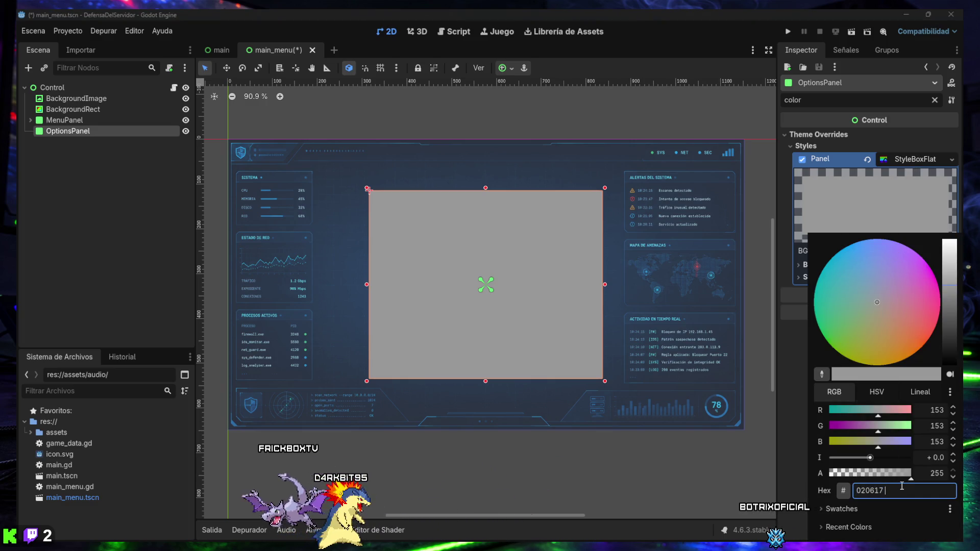
key("Return")
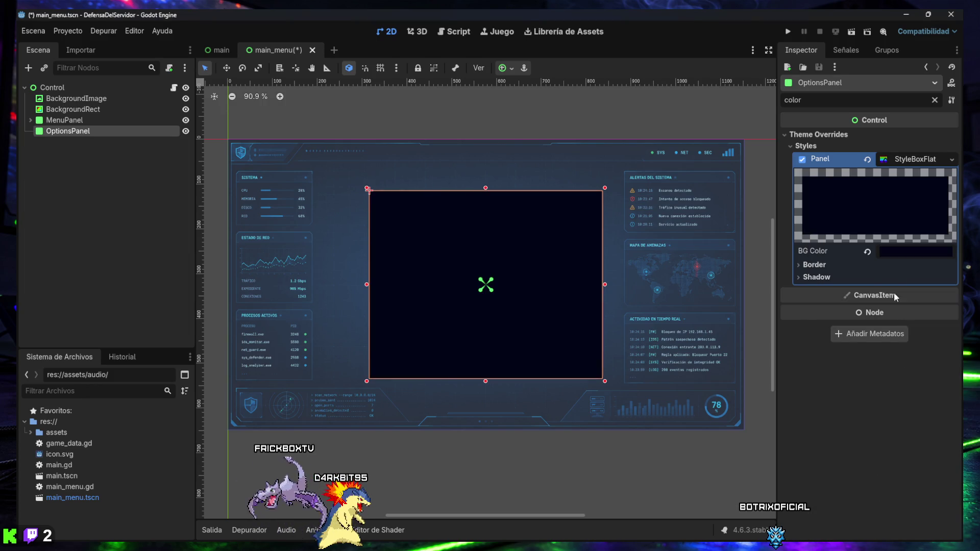
left_click(893, 253)
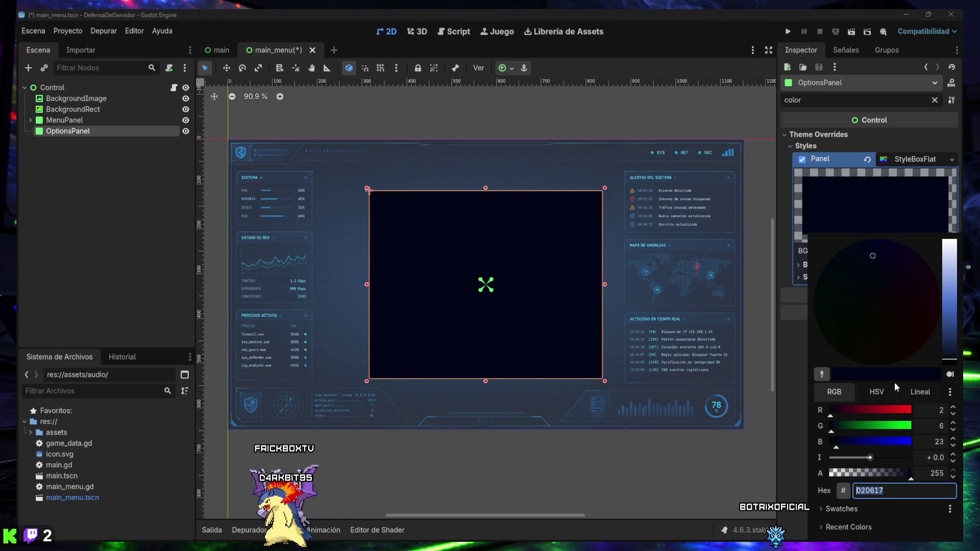
left_click(881, 475)
left_click(892, 475)
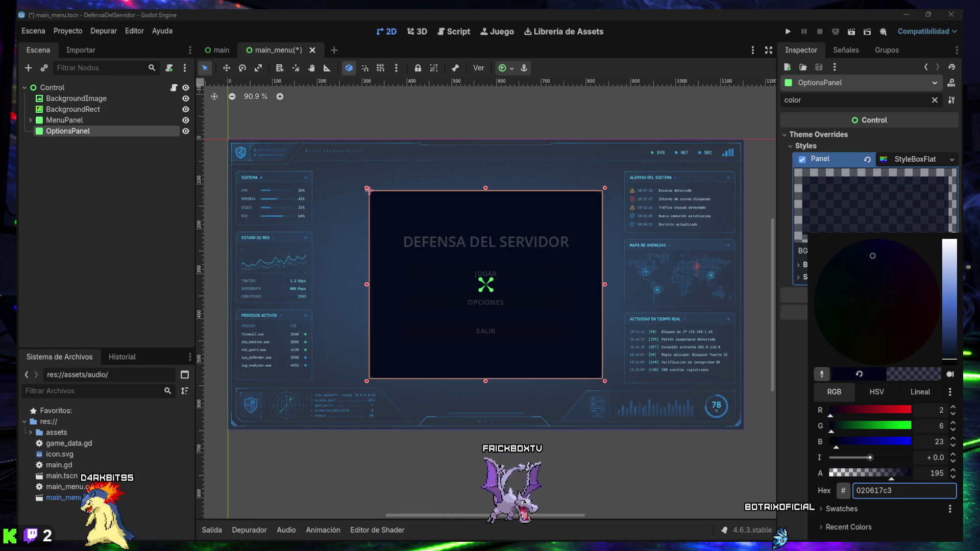
key("Escape")
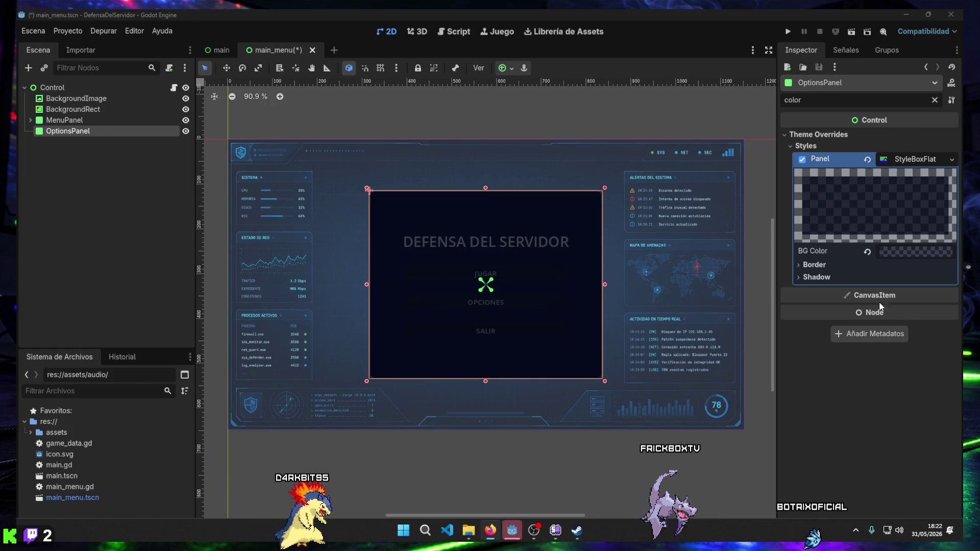
Set the style box border colour to cyan #38bdf8 by pasting its hex value.
left_click(814, 265)
left_click(911, 280)
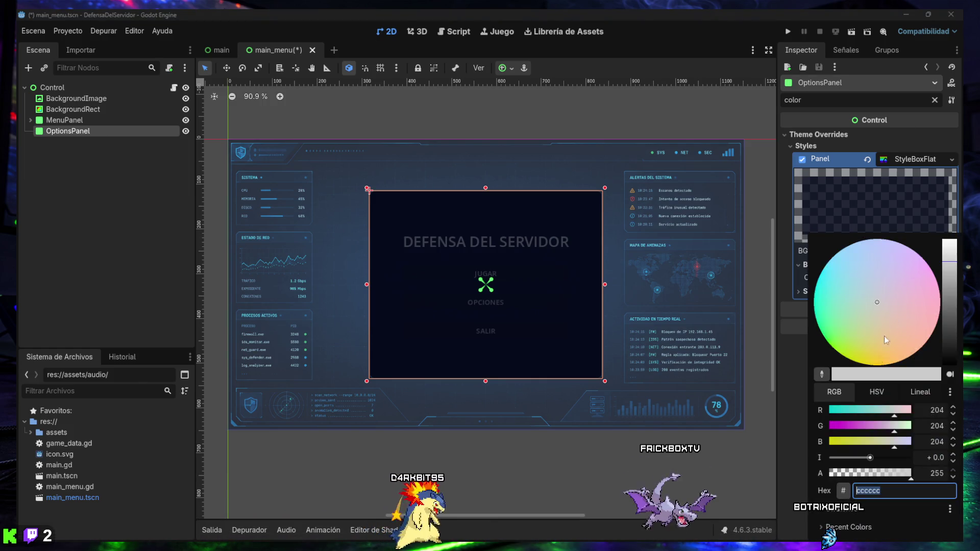
left_click(893, 491)
key("ctrl+v")
key("Escape")
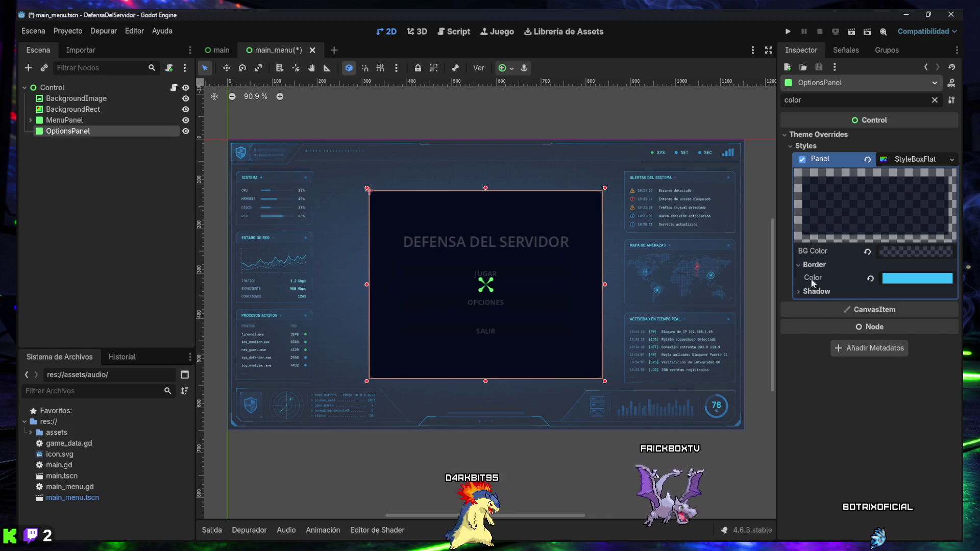
left_click(815, 266)
left_click(815, 265)
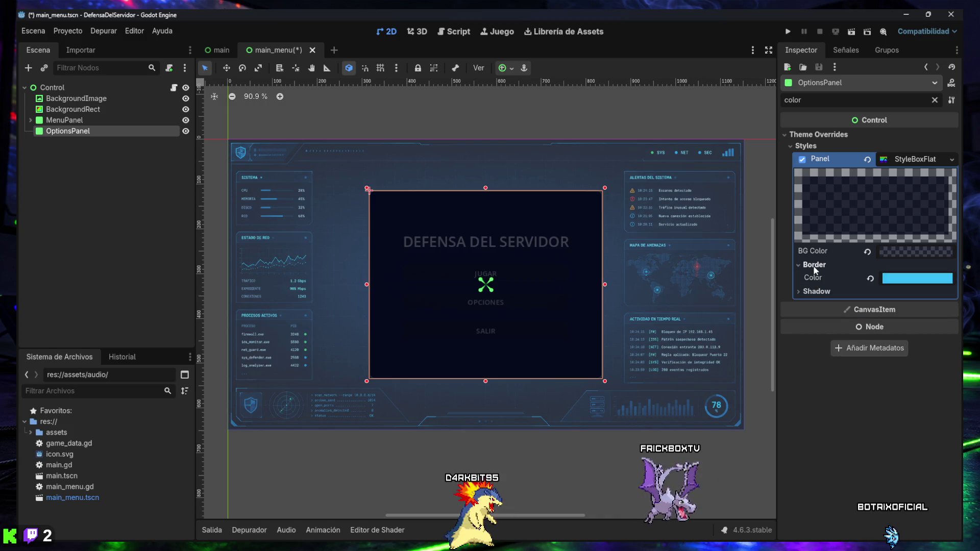
Set the border width to 2 px on the left, top, right and bottom sides.
left_click(935, 100)
scroll(858, 275, "down", 4)
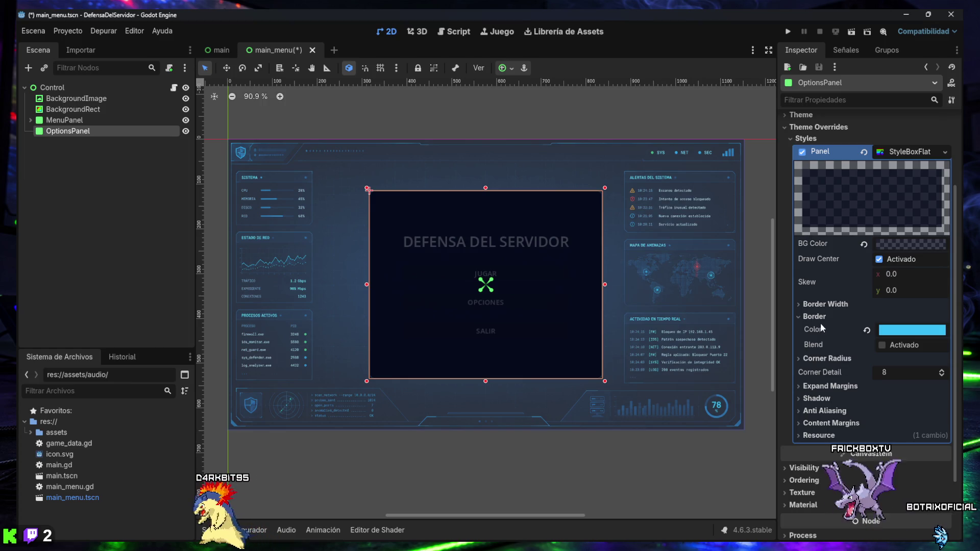
left_click(825, 304)
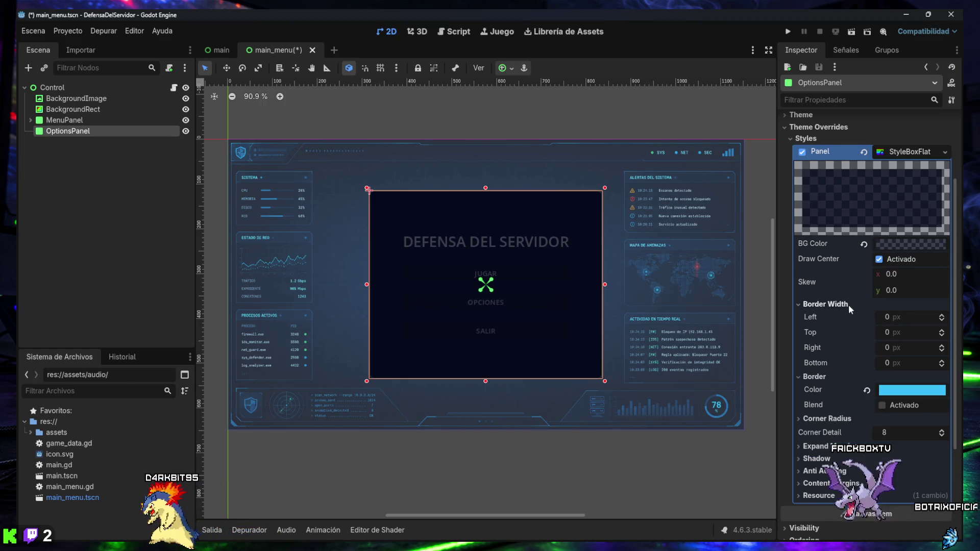
left_click(893, 318)
type("2")
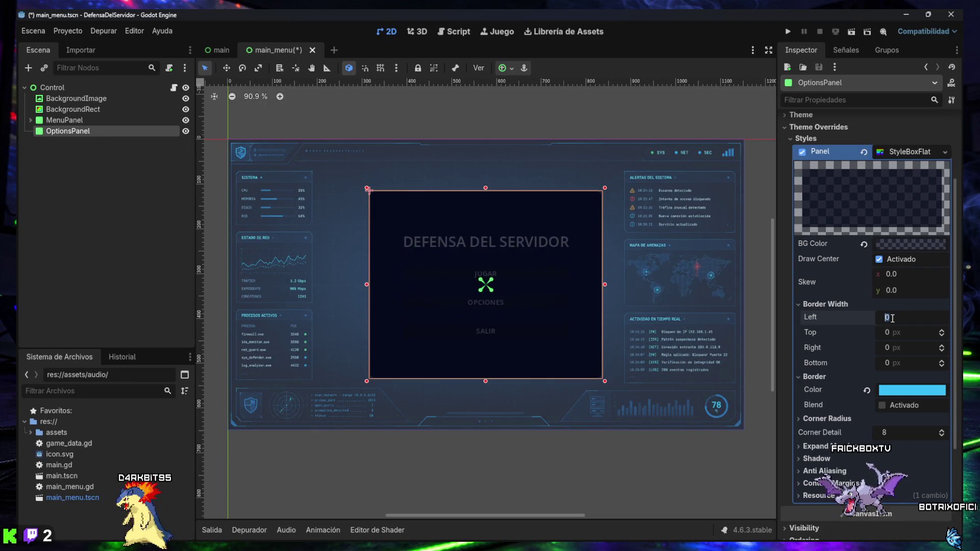
left_click(893, 332)
type("2")
left_click(898, 348)
type("2")
left_click(897, 364)
type("2")
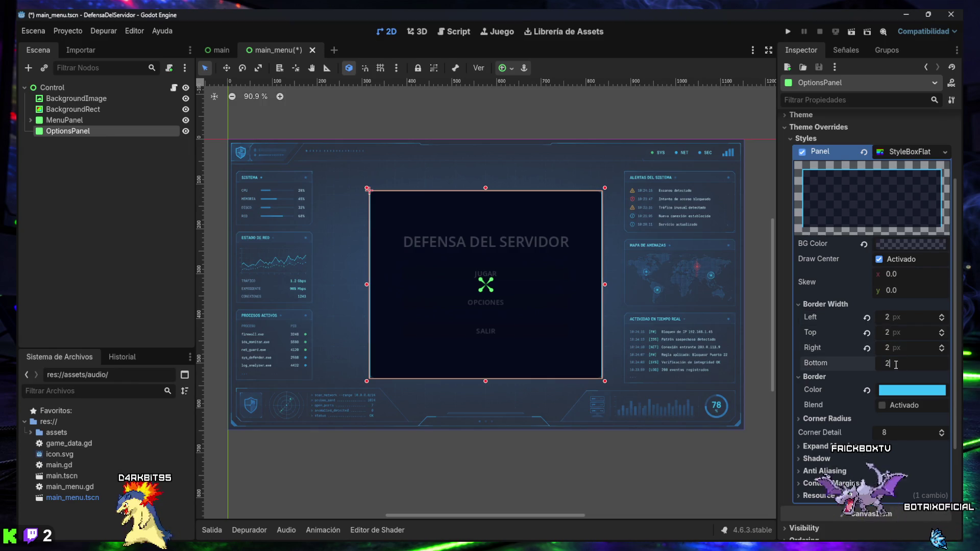
left_click(897, 348)
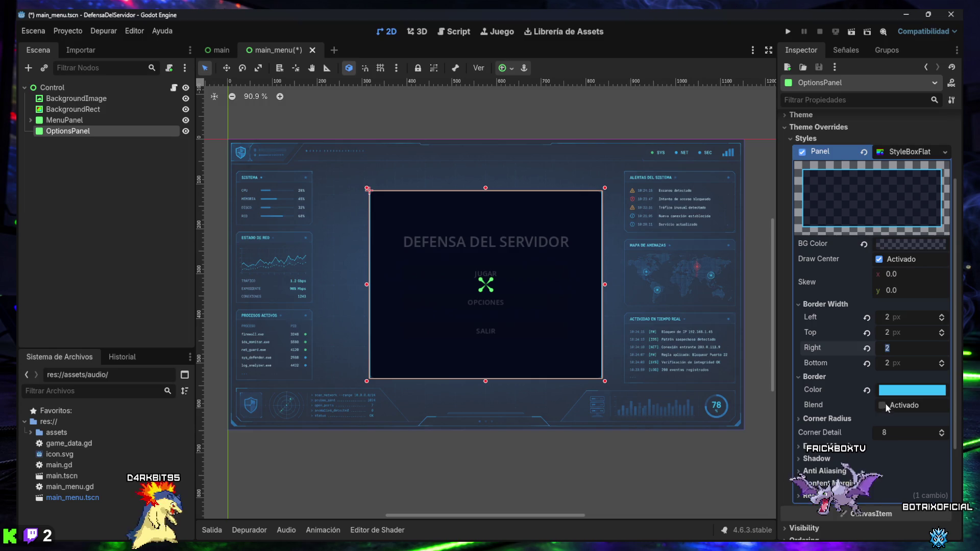
Set all four corner radii of the style box to 10 px.
left_click(827, 419)
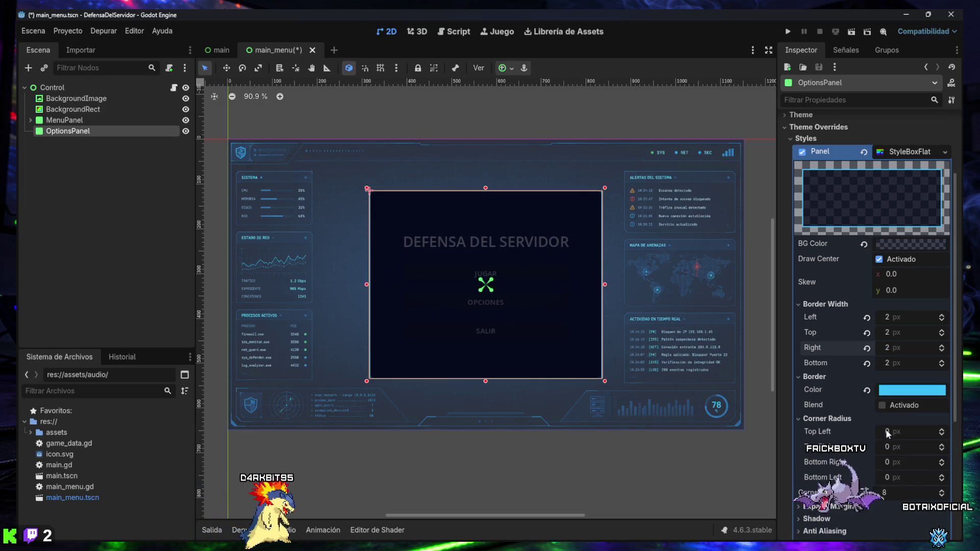
left_click(889, 433)
type("0")
left_click(887, 448)
type("10")
left_click(891, 463)
type("10")
left_click(896, 478)
type("1")
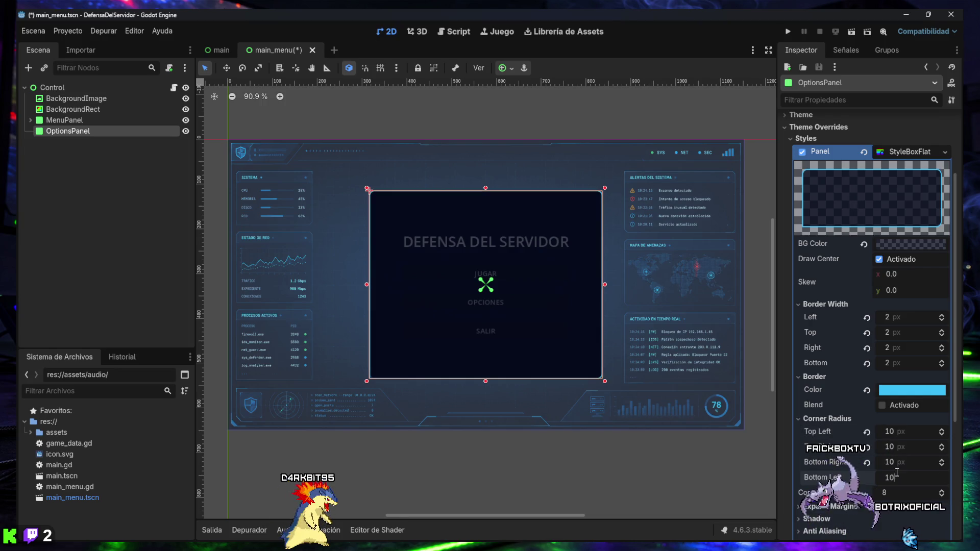
left_click(905, 464)
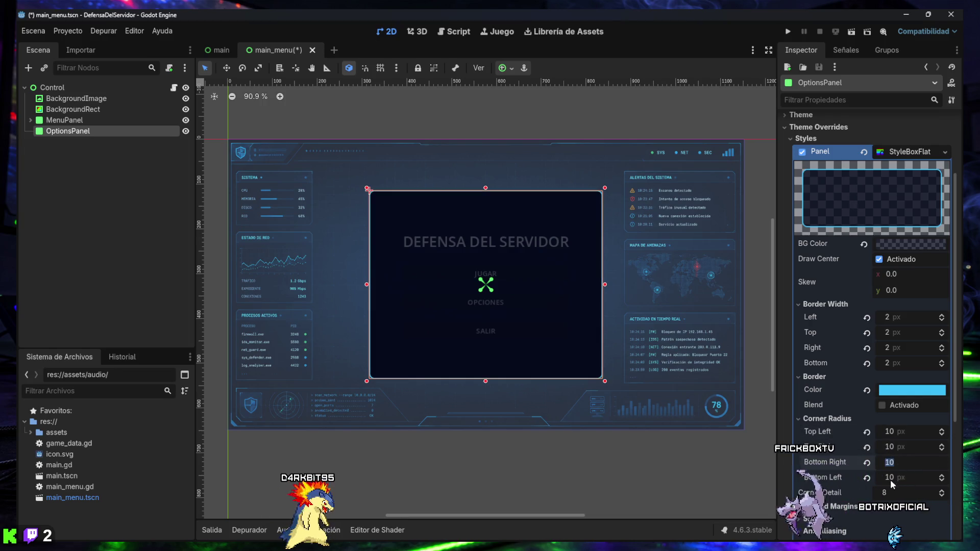
key("Return")
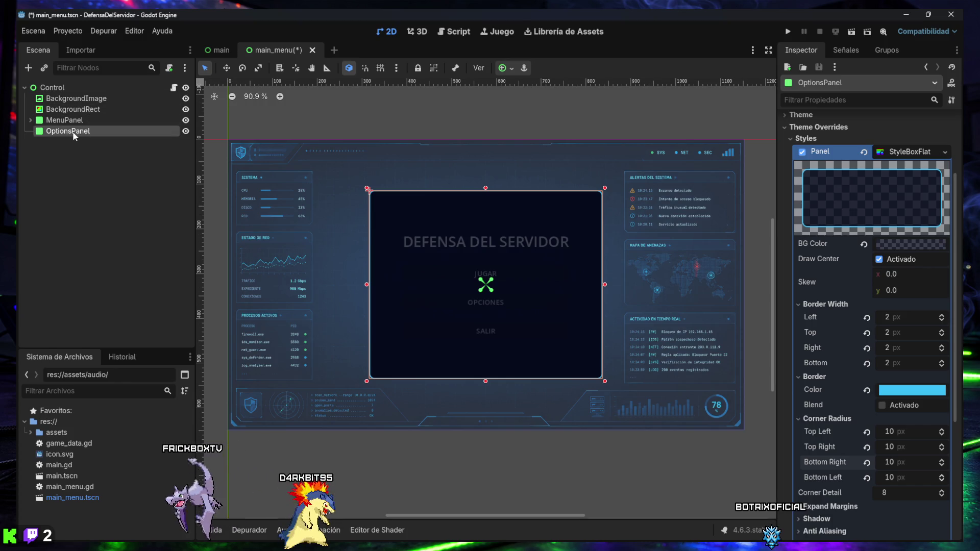
Save main_menu.tscn, then turn off OptionsPanel's Visible property under CanvasItem > Visibility.
key("ctrl+s")
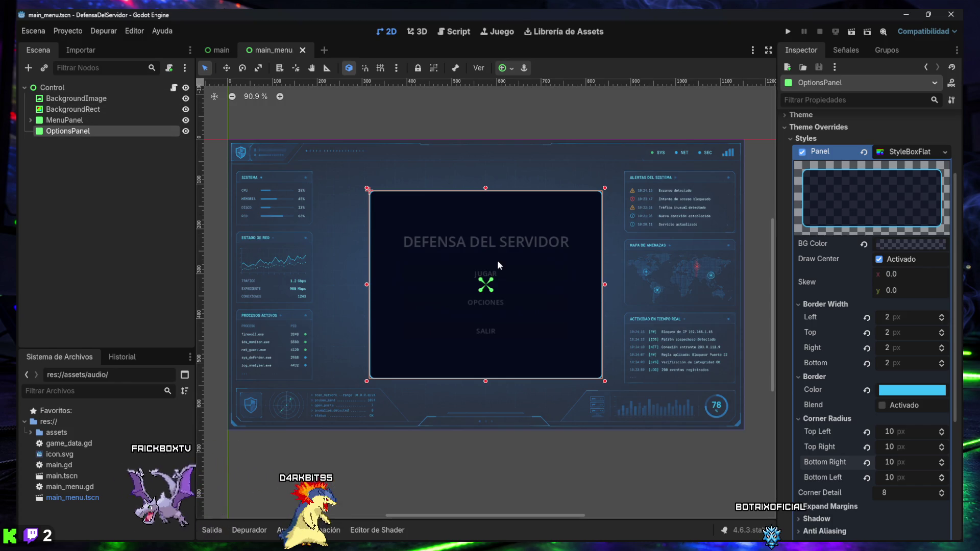
left_click(808, 142)
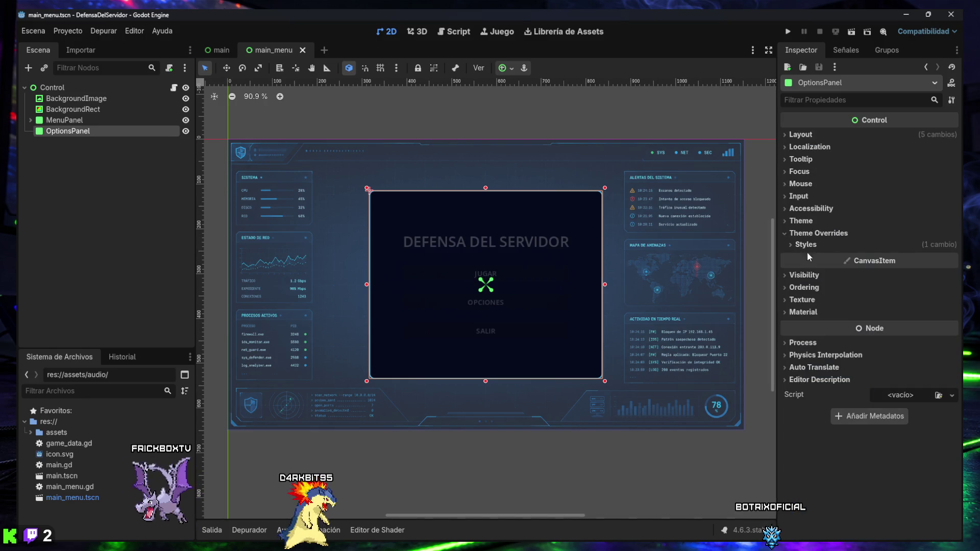
left_click(806, 276)
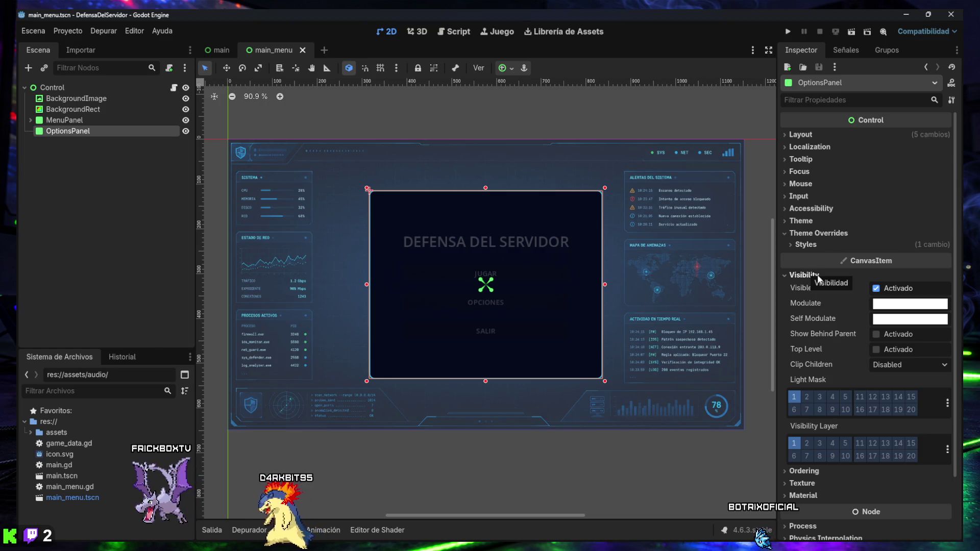
left_click(877, 289)
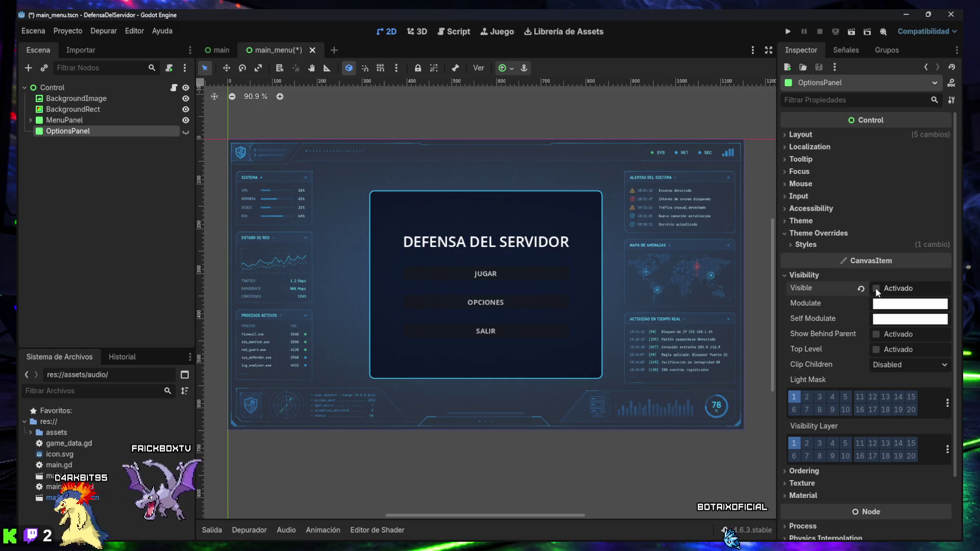